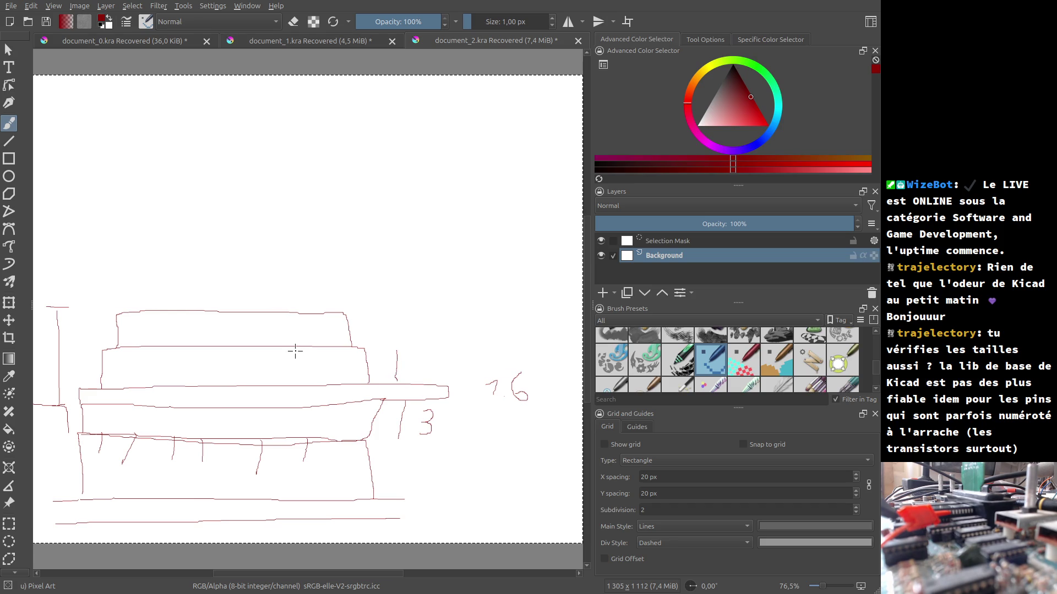
- Scribble a handwritten word into the sketch's upper block, then bring the LCSC page forward
{"action": "mouse_move", "coordinate": [192, 361]}
{"action": "left_mouse_down"}
{"action": "mouse_move", "coordinate": [201, 377]}
{"action": "mouse_move", "coordinate": [220, 379]}
{"action": "mouse_move", "coordinate": [258, 367]}
{"action": "left_mouse_up"}
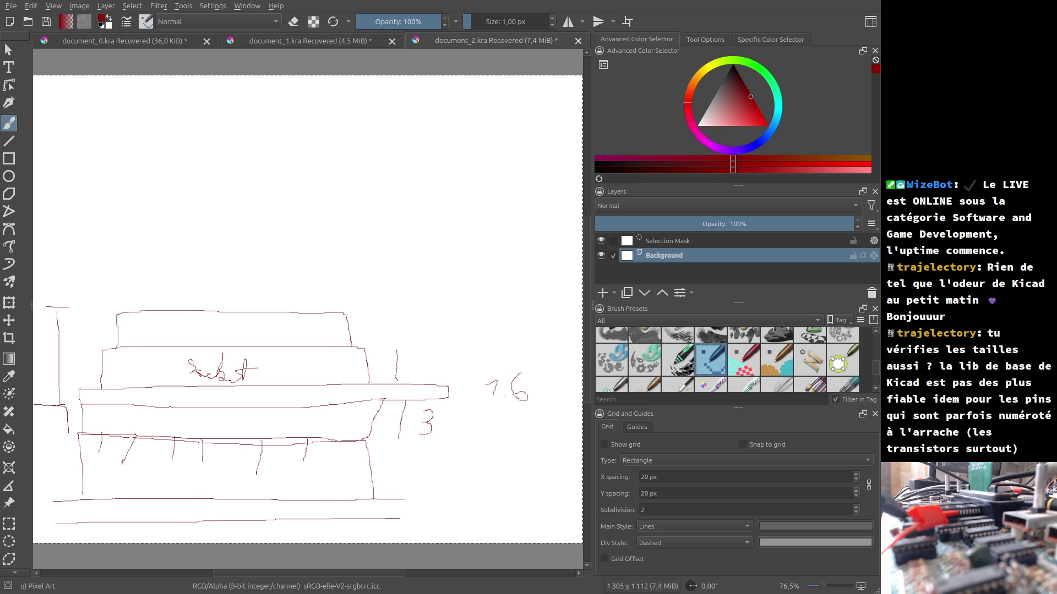
{"action": "key", "text": "alt+Tab"}
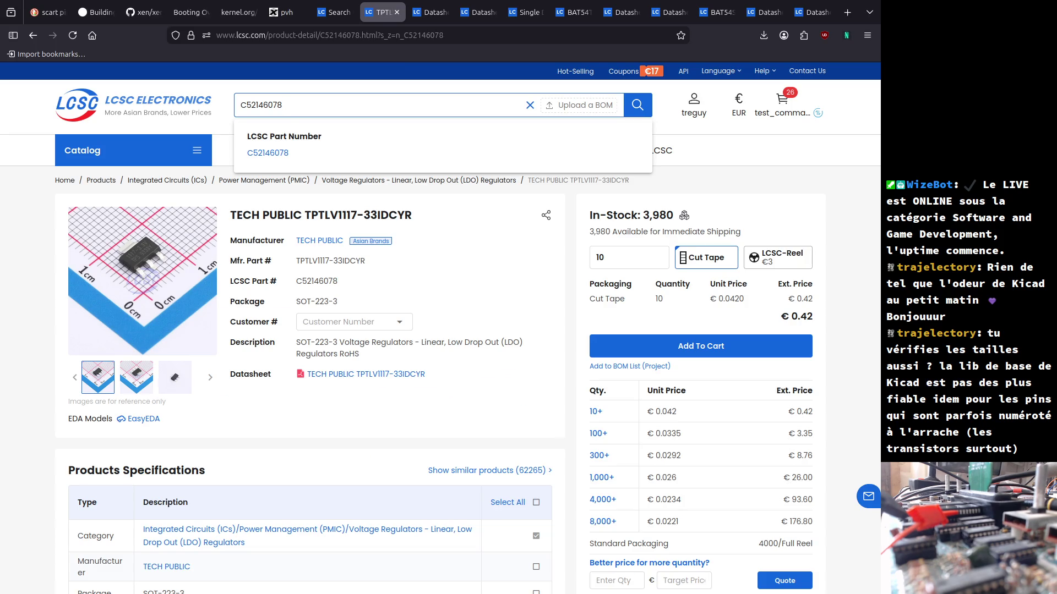
- Search LCSC for 'dip40 socket' and open the CONNFLY DS1009-40AT1WX-0A2 result
{"action": "left_click_drag", "start_coordinate": [306, 106], "coordinate": [198, 101]}
{"action": "type", "text": "dip4"}
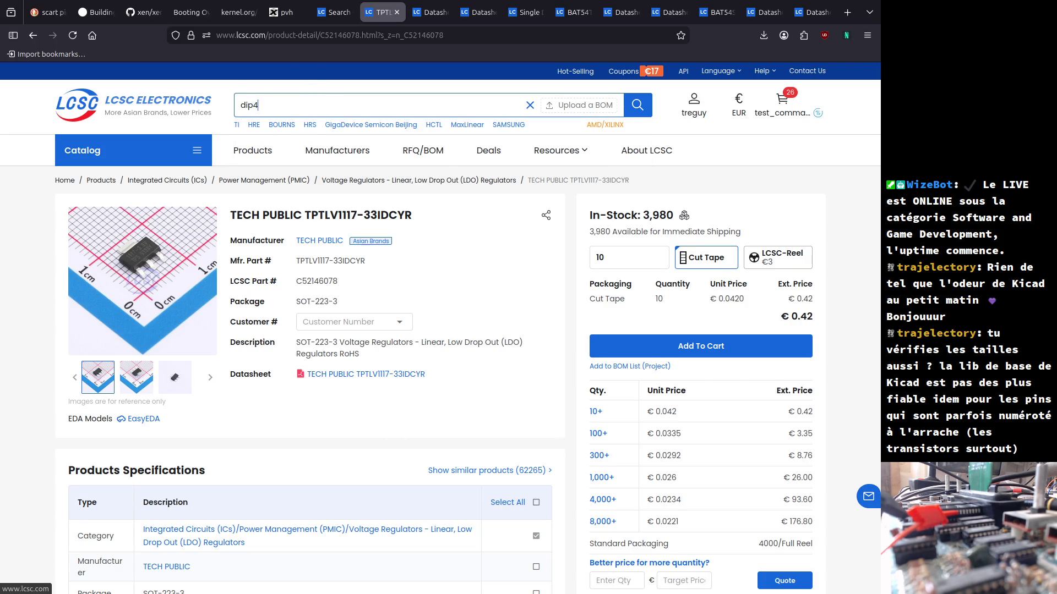
{"action": "type", "text": "0 socket"}
{"action": "key", "text": "Return"}
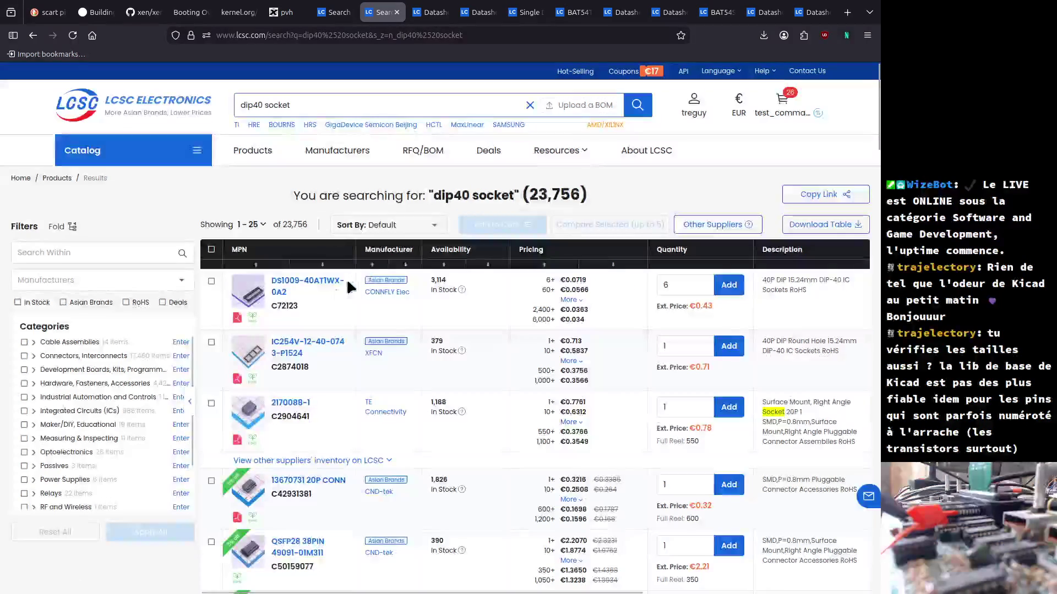
{"action": "left_click", "coordinate": [281, 286]}
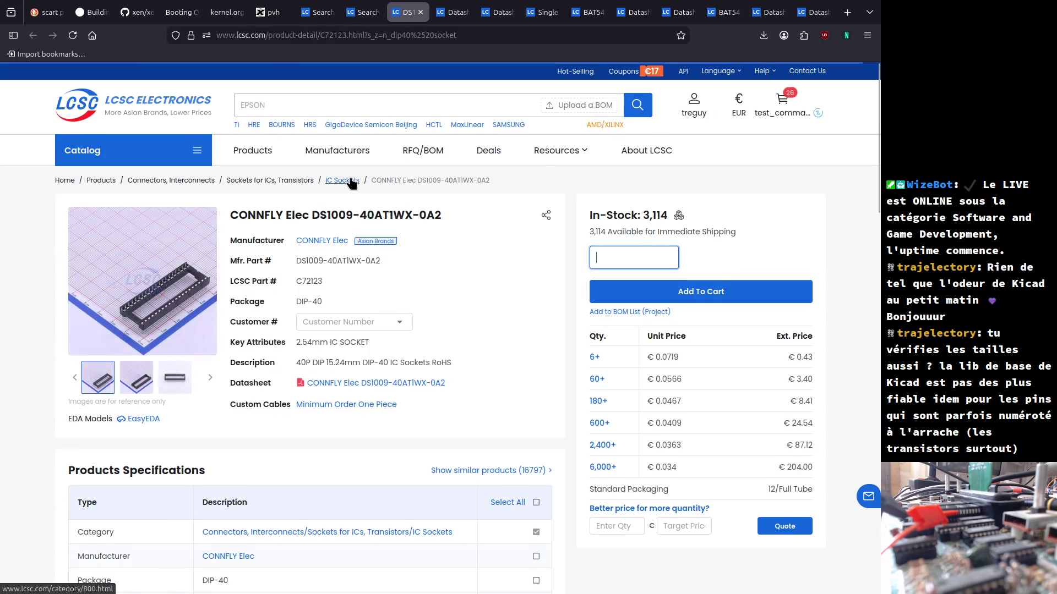
- Open the DS1009 socket's datasheet PDF, then return to the Krita sketch
{"action": "mouse_move", "coordinate": [148, 316]}
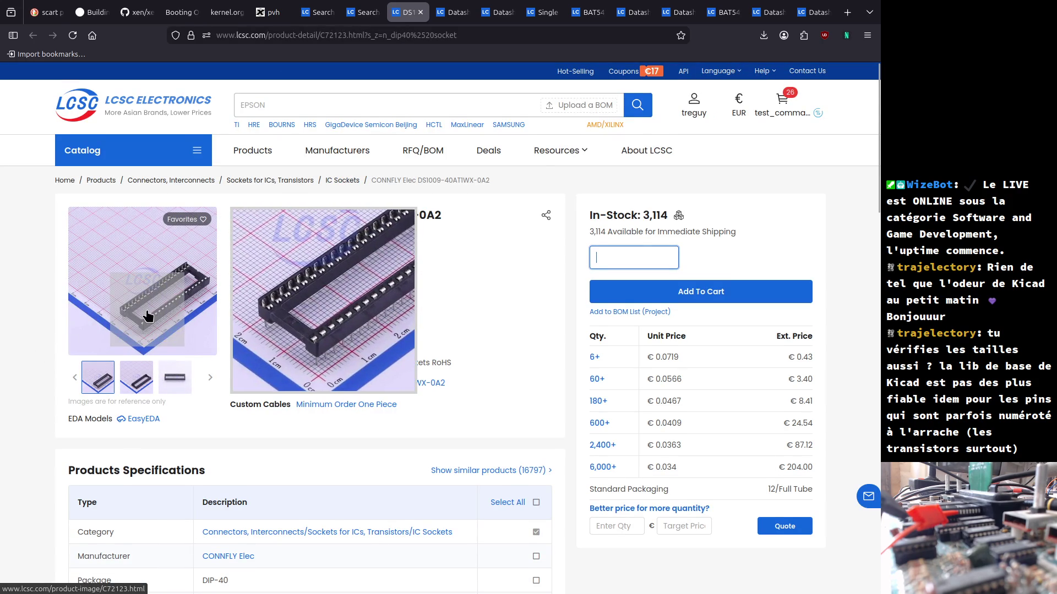
{"action": "left_click", "coordinate": [342, 382]}
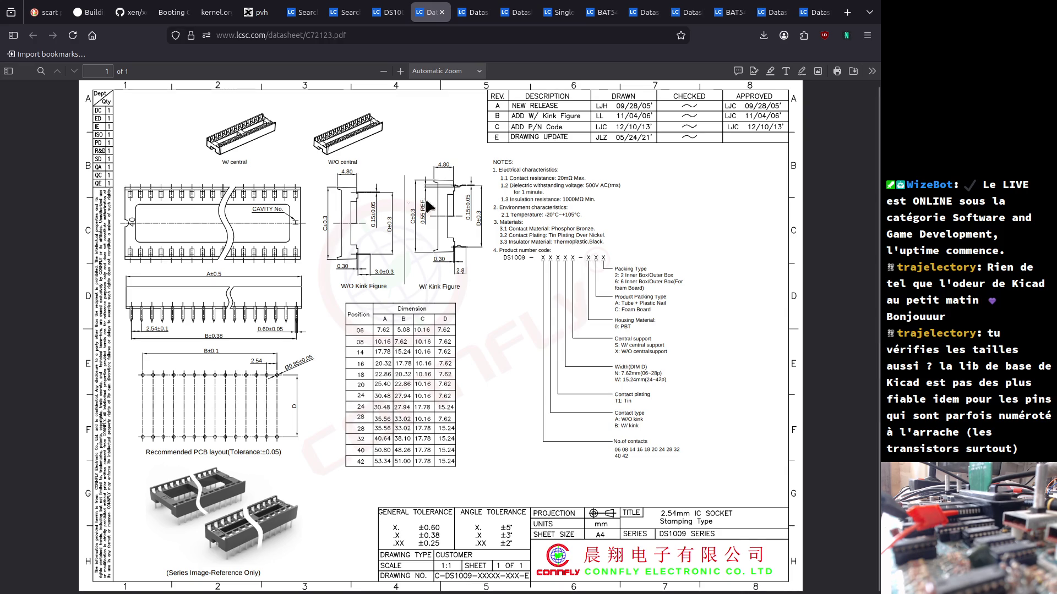
{"action": "key", "text": "alt+Tab"}
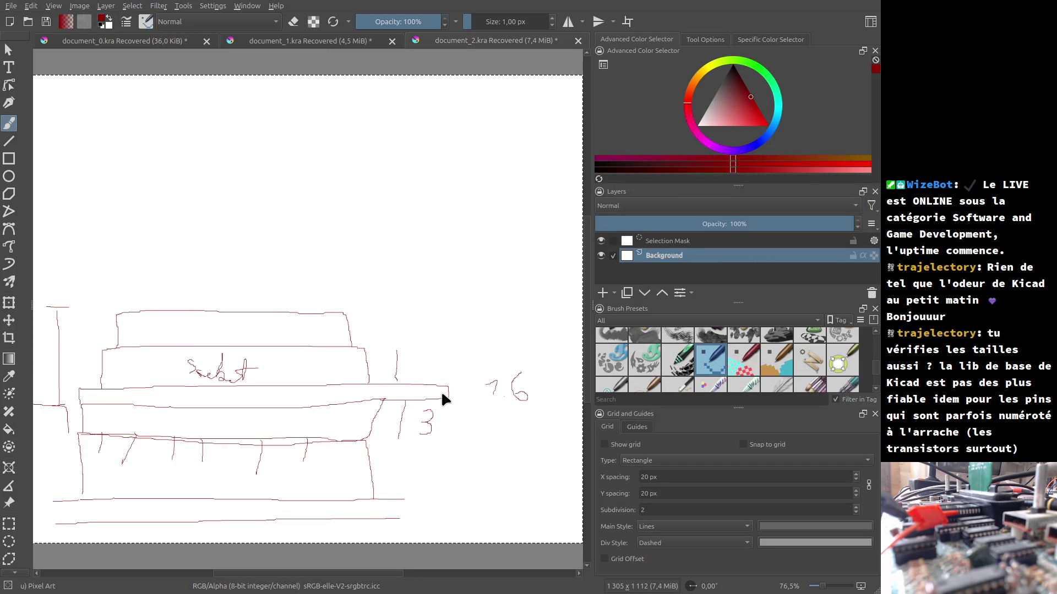
- Compute 4,8+1,6 = 6,4 in GNOME Calculator
{"action": "key", "text": "XF86Calculator"}
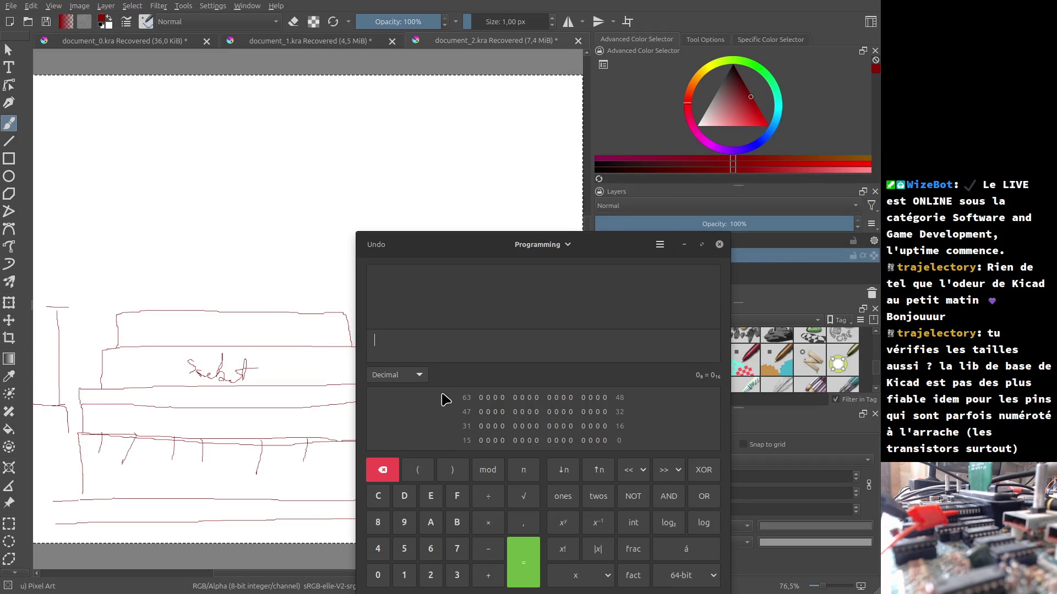
{"action": "type", "text": "48"}
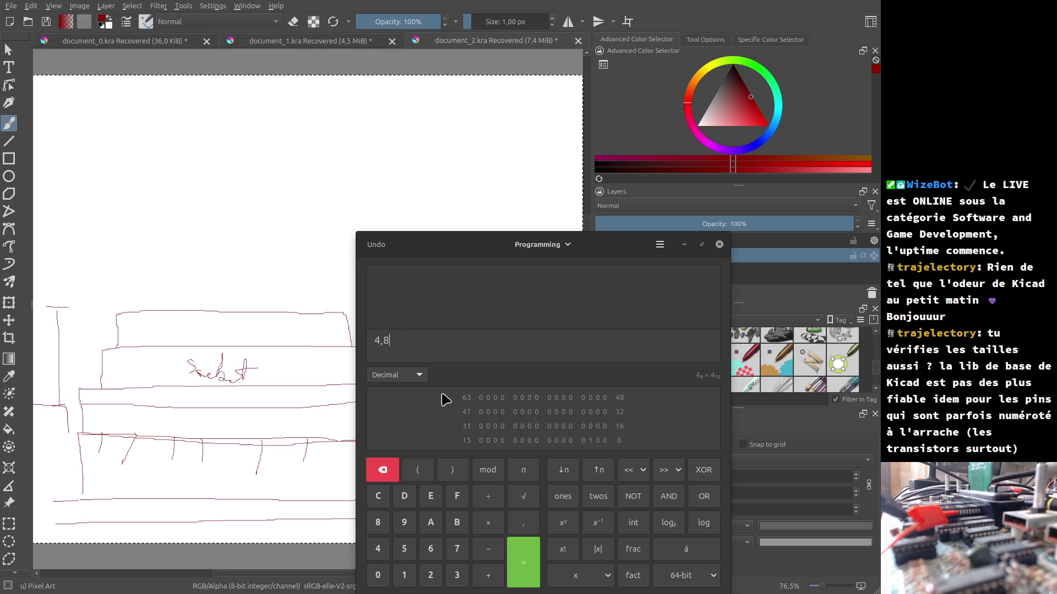
{"action": "key", "text": "Return"}
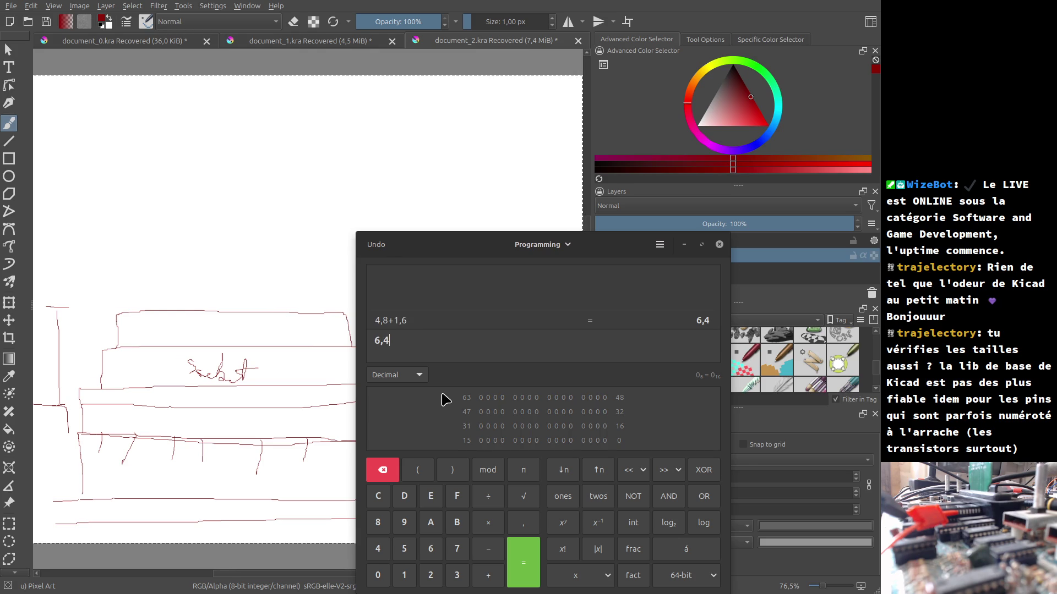
{"action": "key", "text": "alt+Tab"}
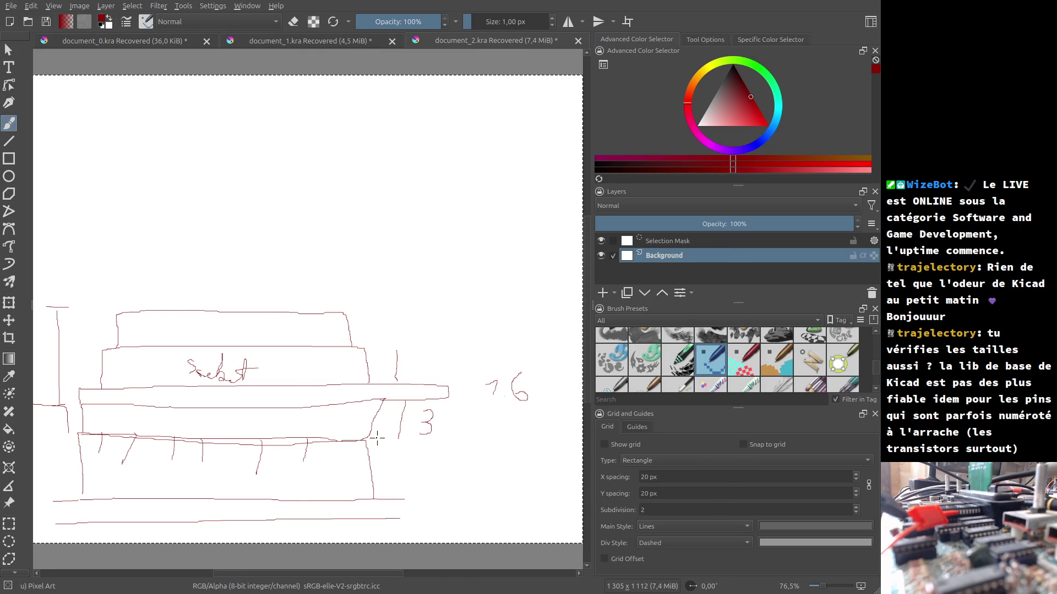
{"action": "key", "text": "alt+Tab"}
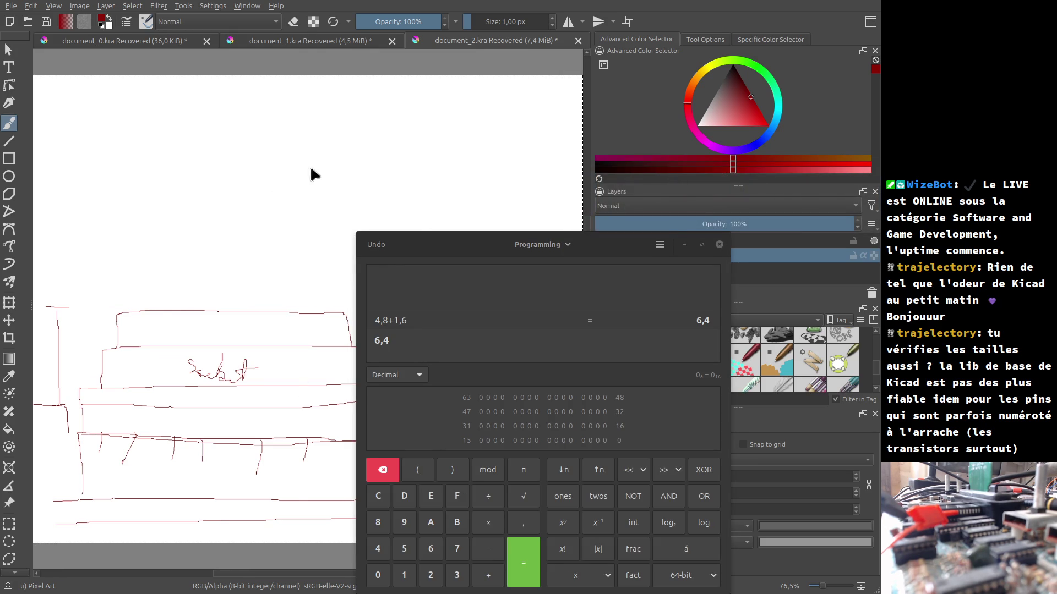
- Close KiCad's Symbol Fields Table and go back to the socket datasheet
{"action": "key", "text": "alt+Tab"}
{"action": "key", "text": "alt+Tab"}
{"action": "key", "text": "alt+Tab"}
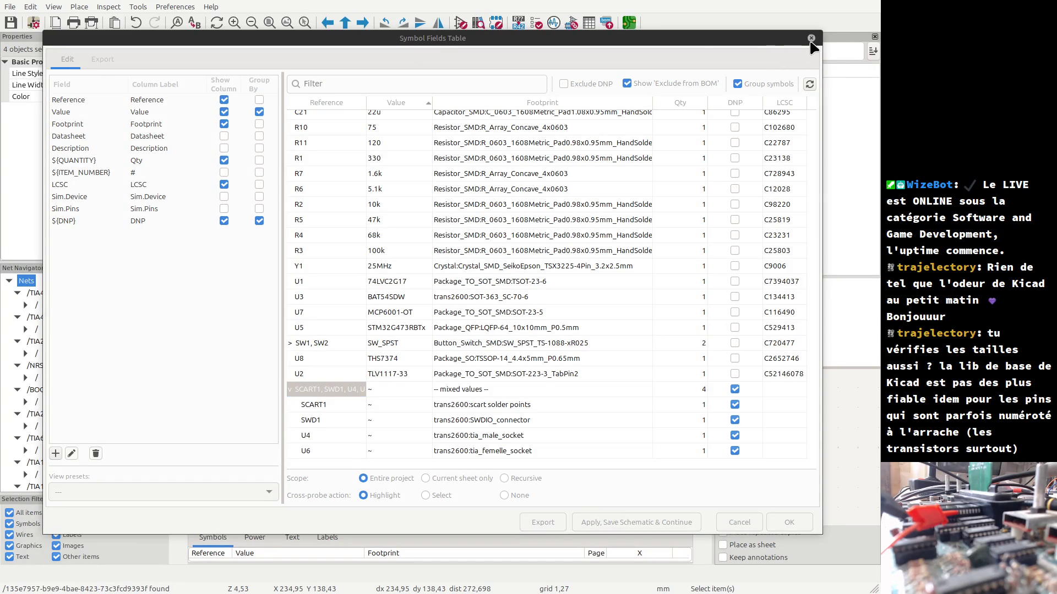
{"action": "left_click", "coordinate": [811, 39]}
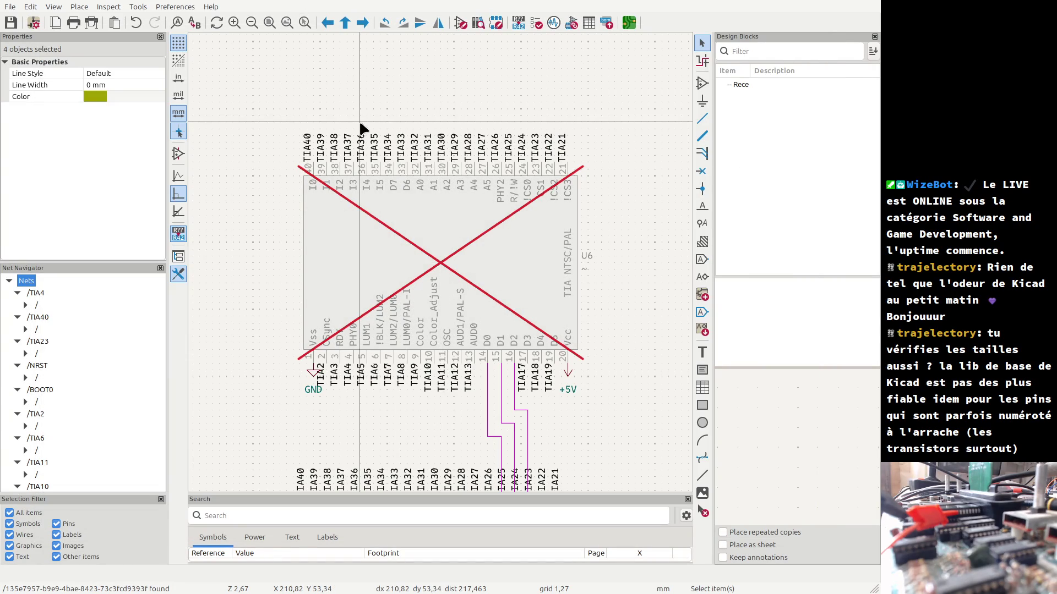
{"action": "key", "text": "alt+Tab"}
{"action": "key", "text": "alt+Tab"}
{"action": "key", "text": "alt+Tab"}
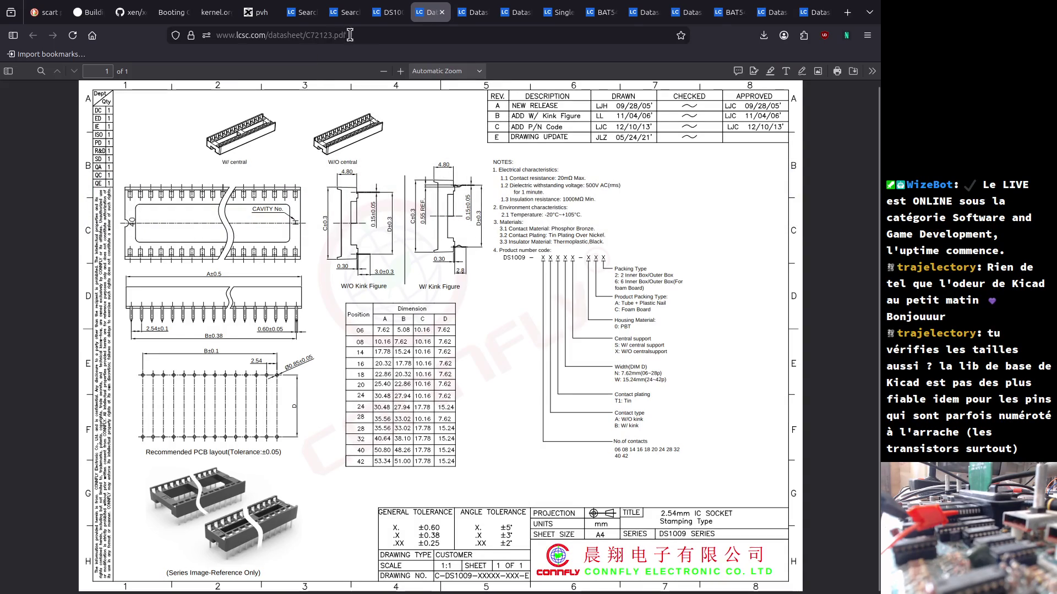
- Search LCSC for 'pinheader 2.54' from the socket product page
{"action": "left_click", "coordinate": [395, 13]}
{"action": "left_click", "coordinate": [263, 104]}
{"action": "type", "text": "pin"}
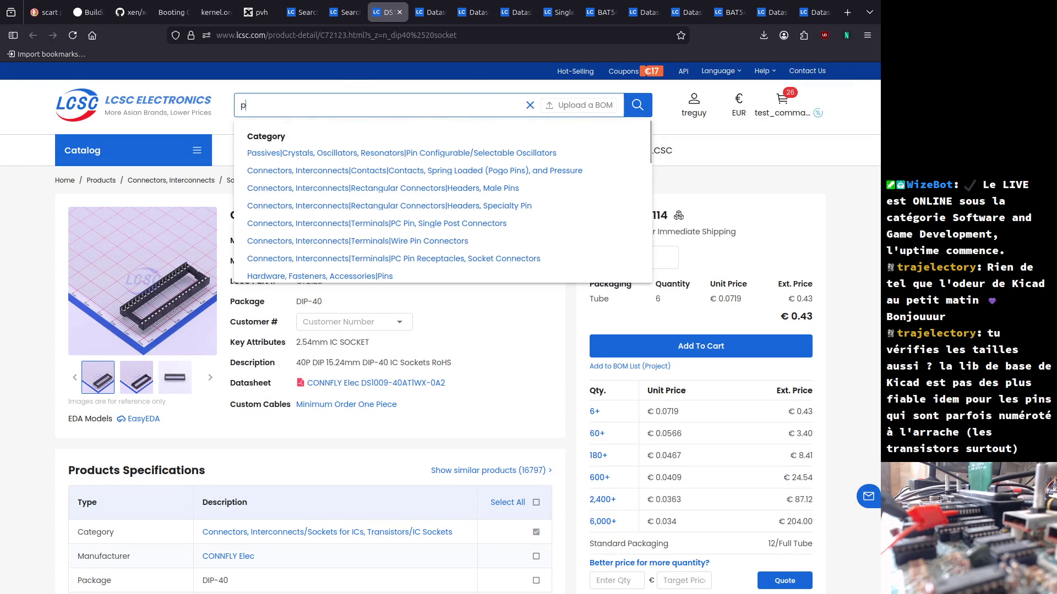
{"action": "key", "text": "BackSpace"}
{"action": "type", "text": "pinheader 2"}
{"action": "type", "text": ".54"}
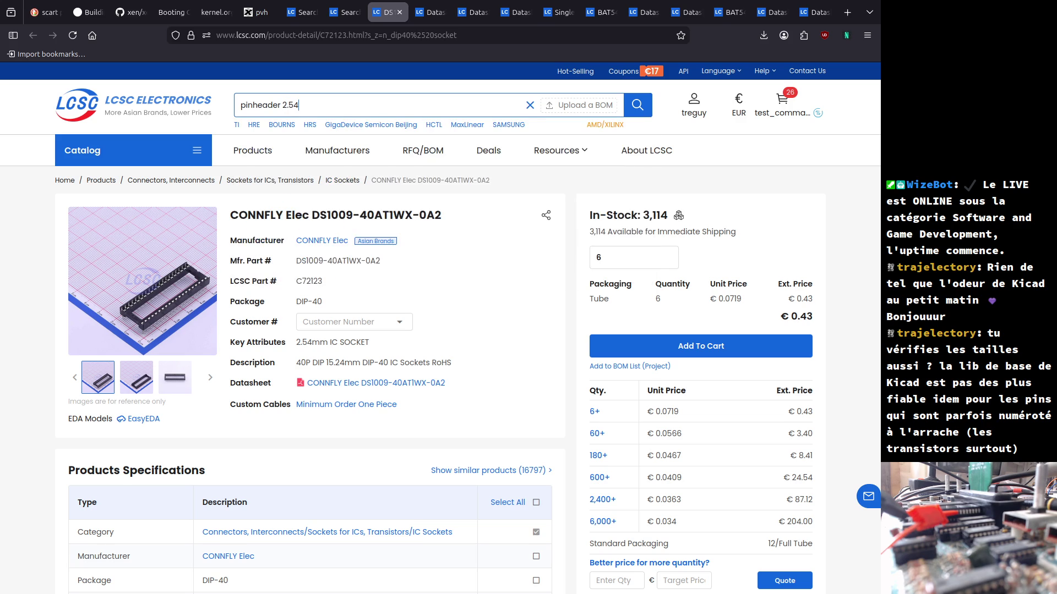
{"action": "key", "text": "Return"}
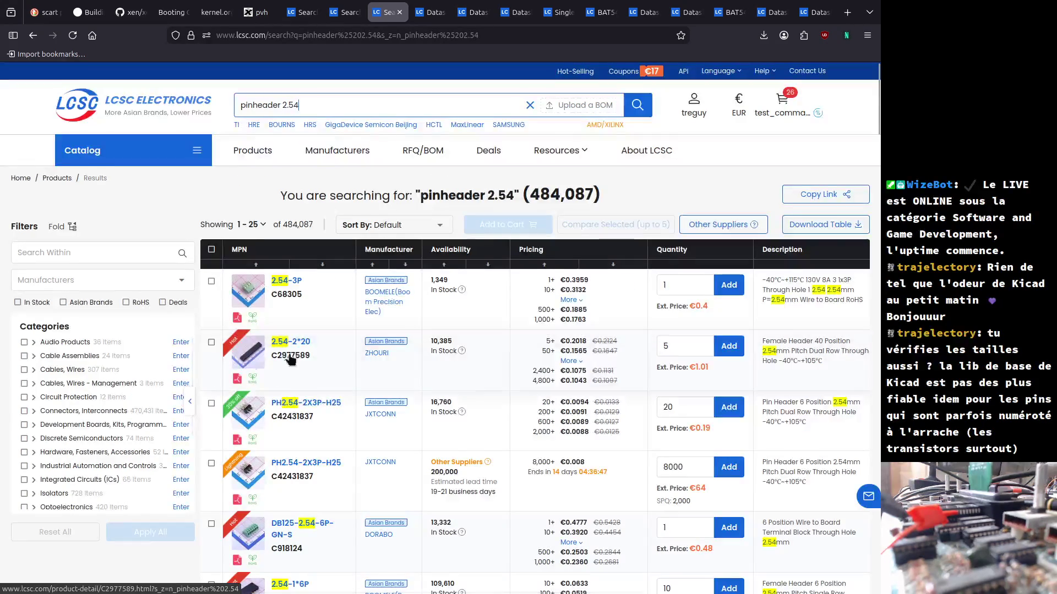
- Open the JXTCONN PH2.54-1X20P-H25 header, then browse its Headers, Male Pins category
{"action": "mouse_move", "coordinate": [240, 366]}
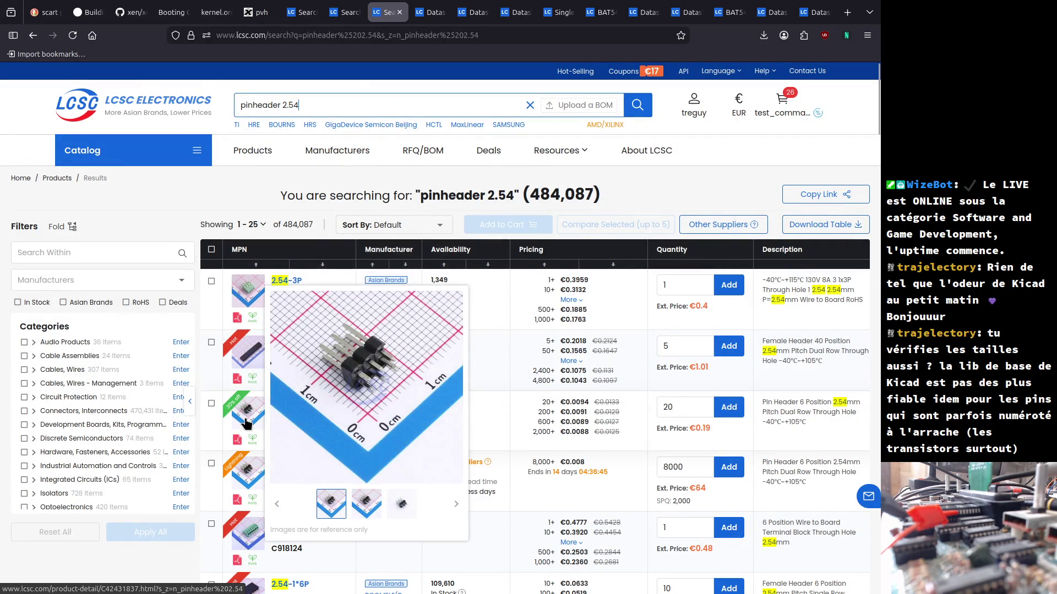
{"action": "scroll", "coordinate": [246, 424], "scroll_direction": "down", "scroll_amount": 2}
{"action": "scroll", "coordinate": [246, 422], "scroll_direction": "down", "scroll_amount": 4}
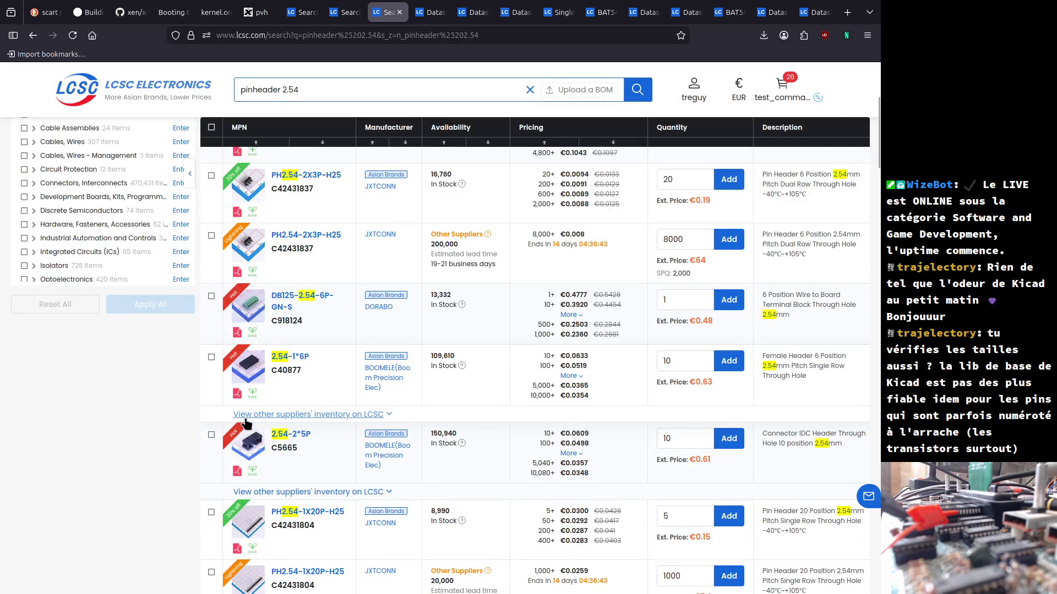
{"action": "left_click", "coordinate": [242, 526]}
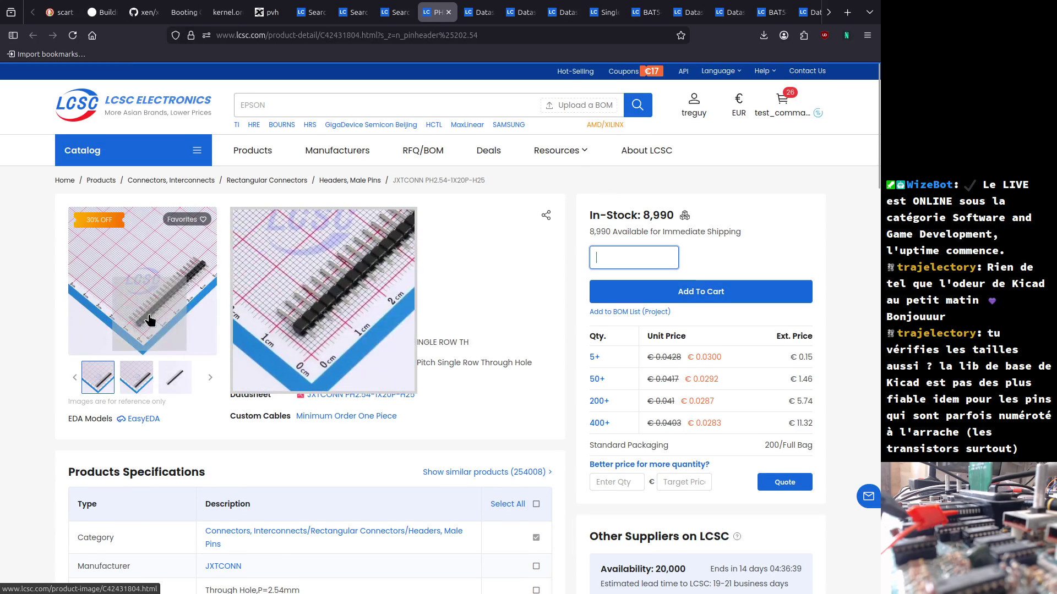
{"action": "left_click", "coordinate": [369, 182]}
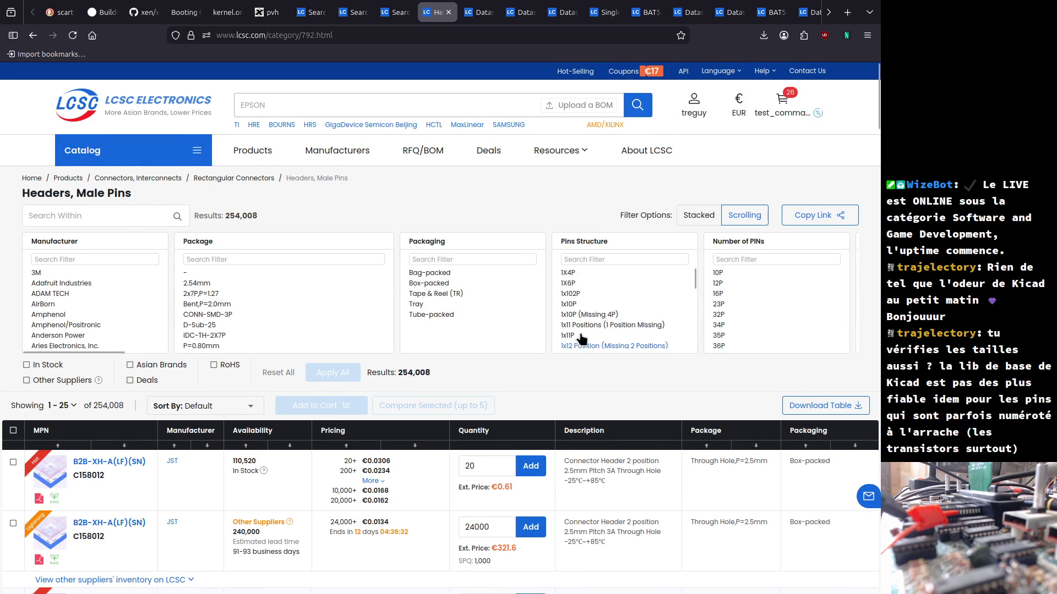
- Filter the Headers, Male Pins listing to the 2.54mm package
{"action": "scroll", "coordinate": [594, 308], "scroll_direction": "down", "scroll_amount": 5}
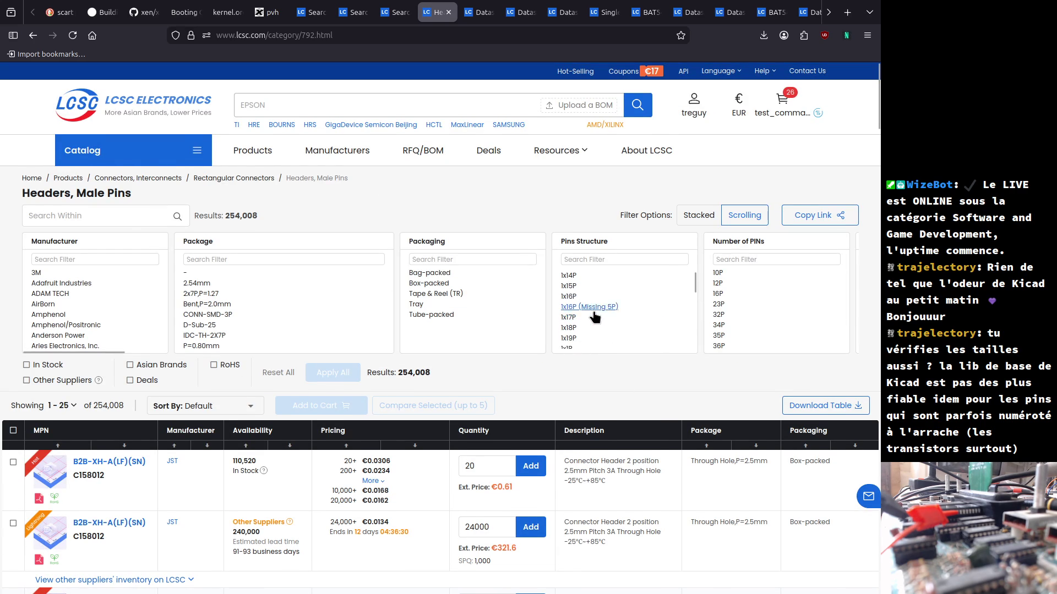
{"action": "scroll", "coordinate": [595, 317], "scroll_direction": "down", "scroll_amount": 3}
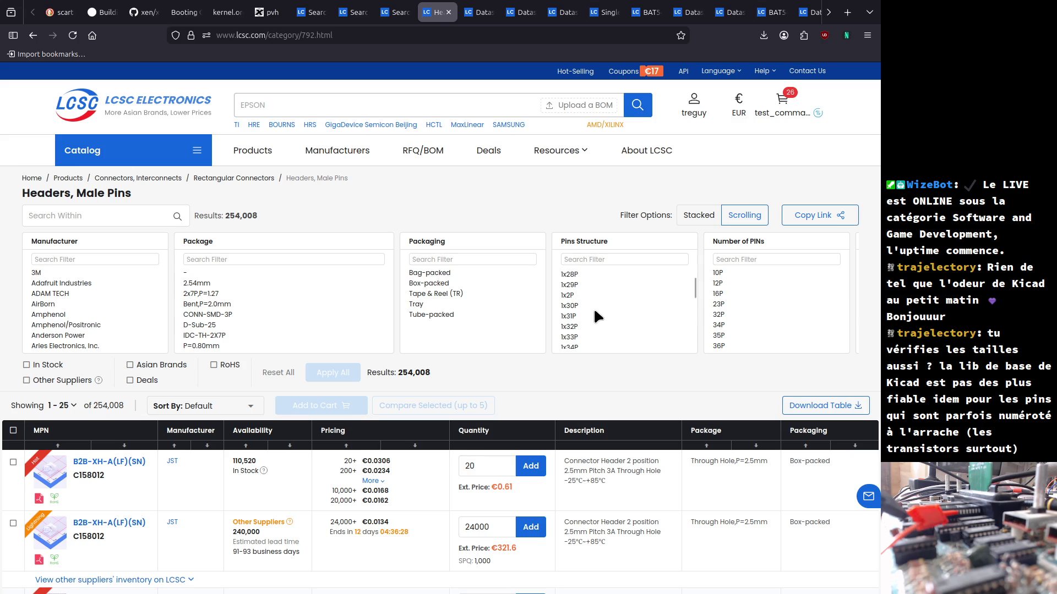
{"action": "scroll", "coordinate": [594, 312], "scroll_direction": "down", "scroll_amount": 1}
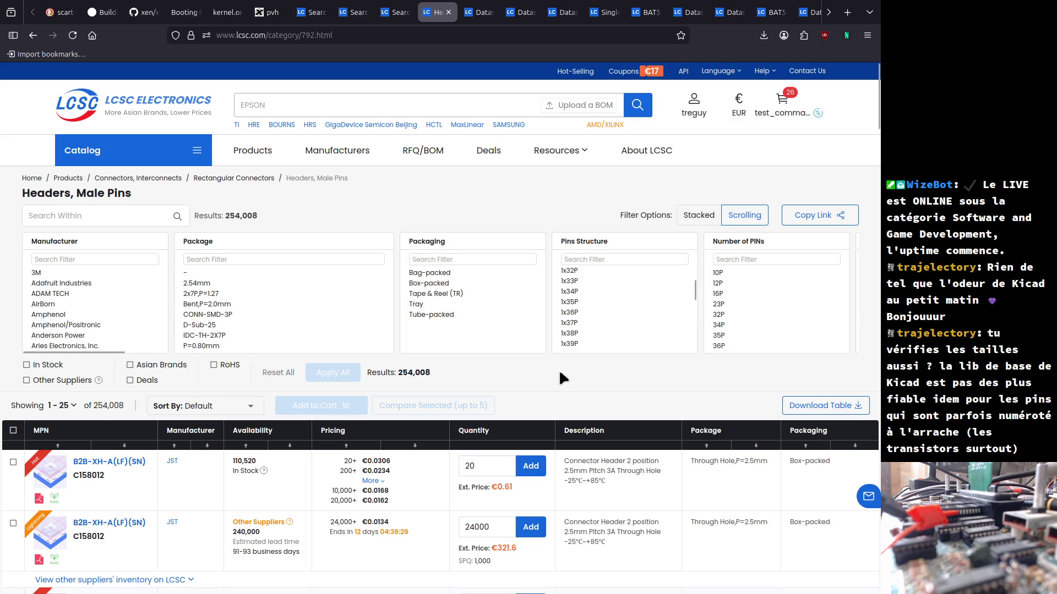
{"action": "left_click", "coordinate": [205, 286]}
{"action": "left_click", "coordinate": [342, 391]}
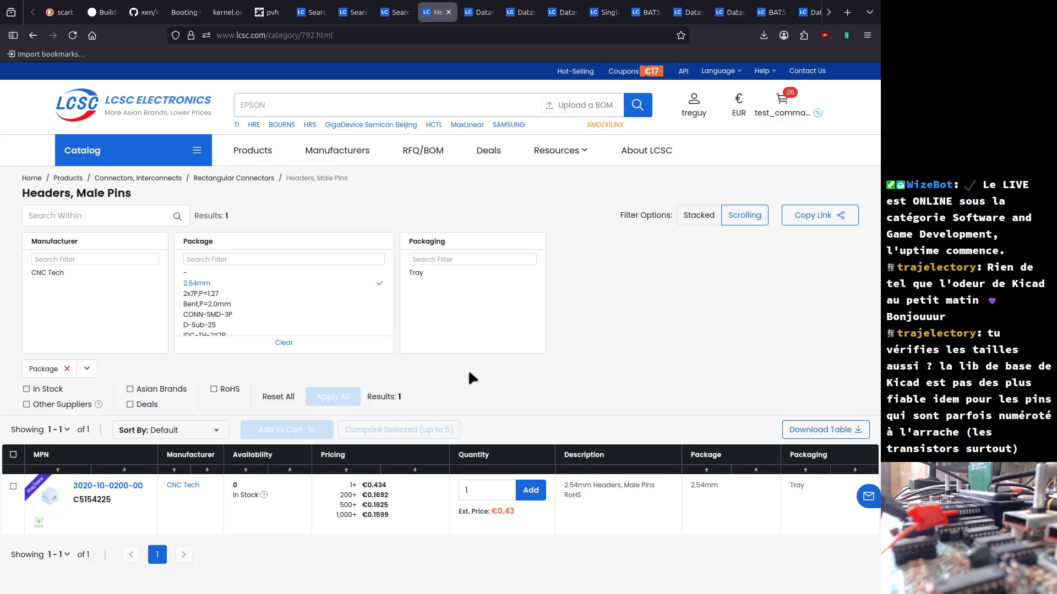
{"action": "scroll", "coordinate": [469, 372], "scroll_direction": "down", "scroll_amount": 2}
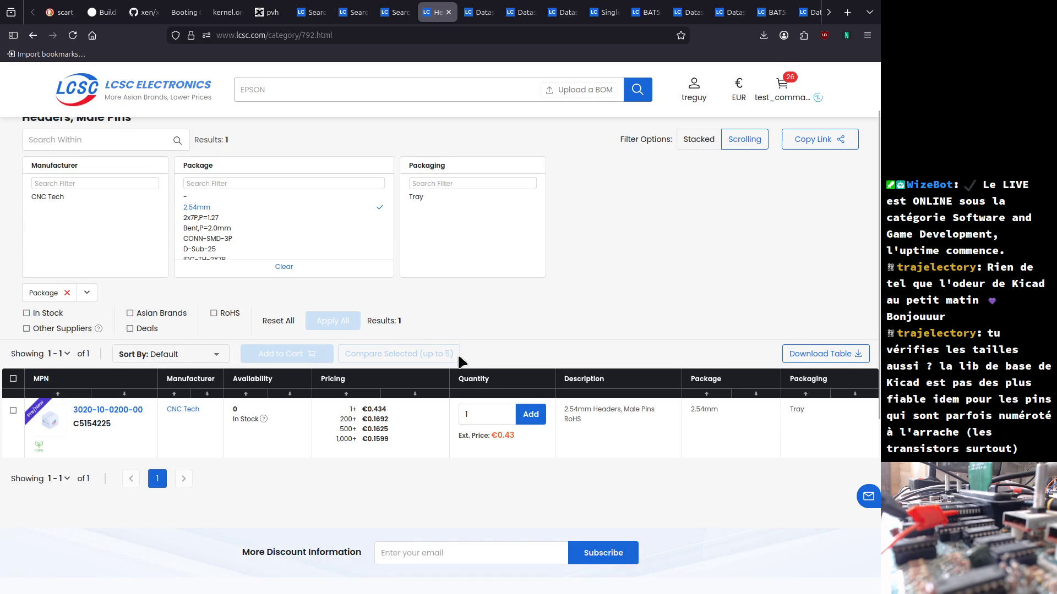
- Go back to the JXTCONN page, reopen the unfiltered category, and search pin-structure options
{"action": "key", "text": "alt+Left"}
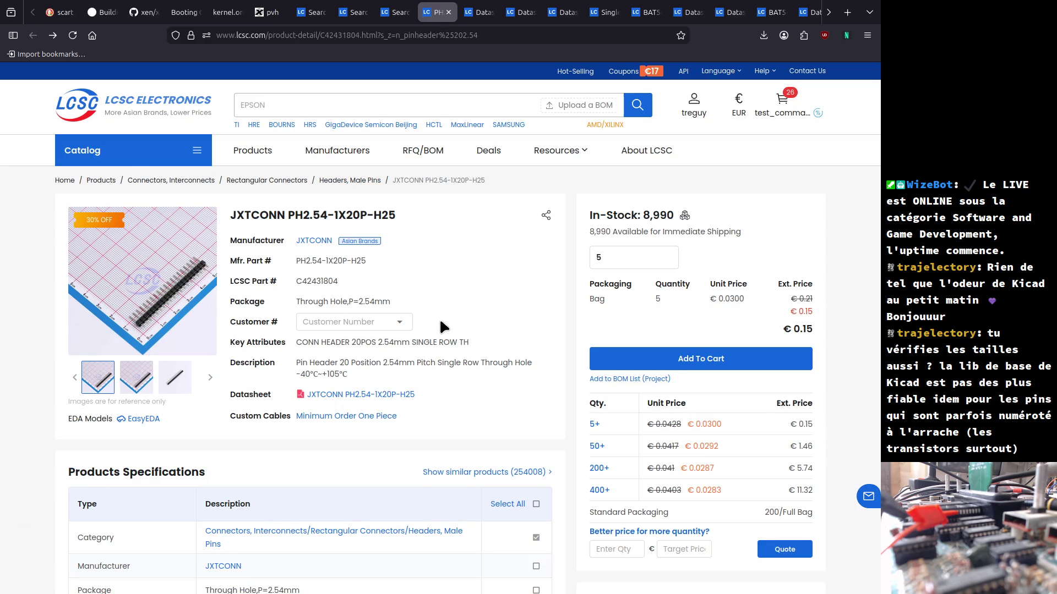
{"action": "left_click", "coordinate": [351, 181]}
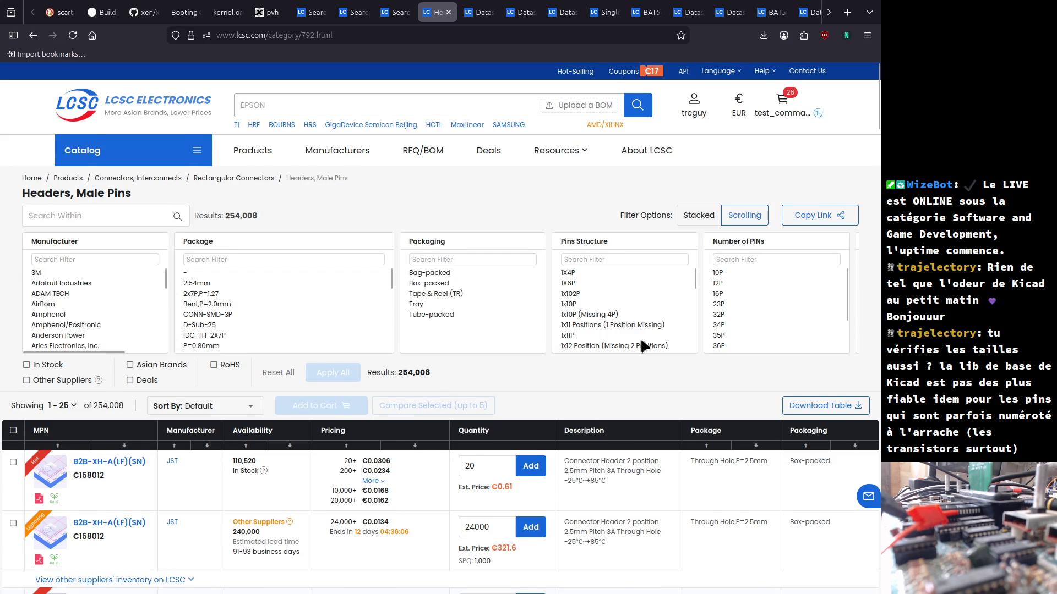
{"action": "scroll", "coordinate": [605, 314], "scroll_direction": "down", "scroll_amount": 2}
{"action": "left_click", "coordinate": [583, 260]}
- Narrow the pin structure filter to 1x20P and apply it
{"action": "type", "text": "1x20"}
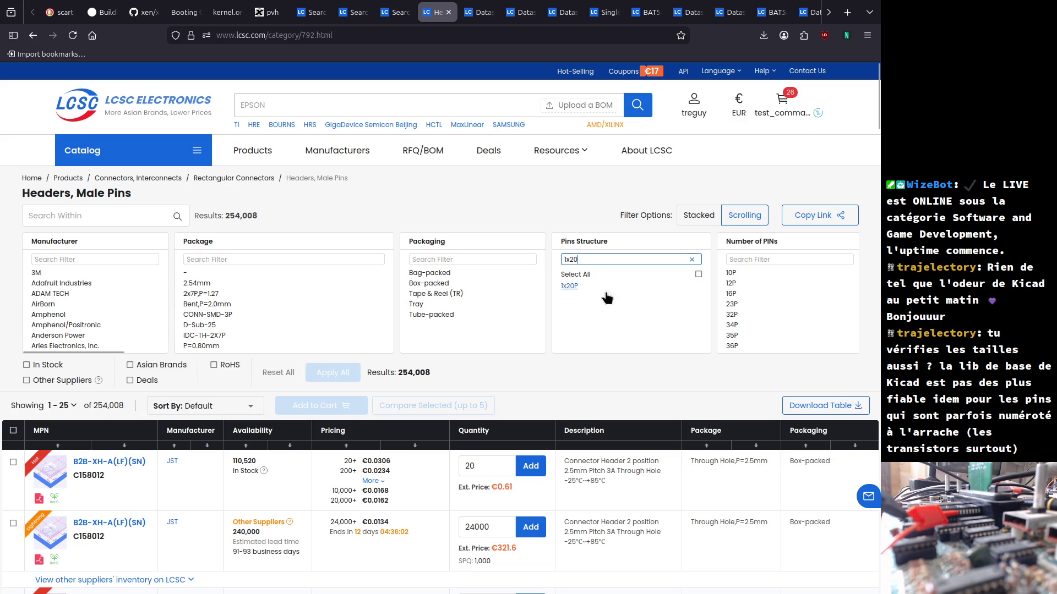
{"action": "left_click", "coordinate": [570, 286]}
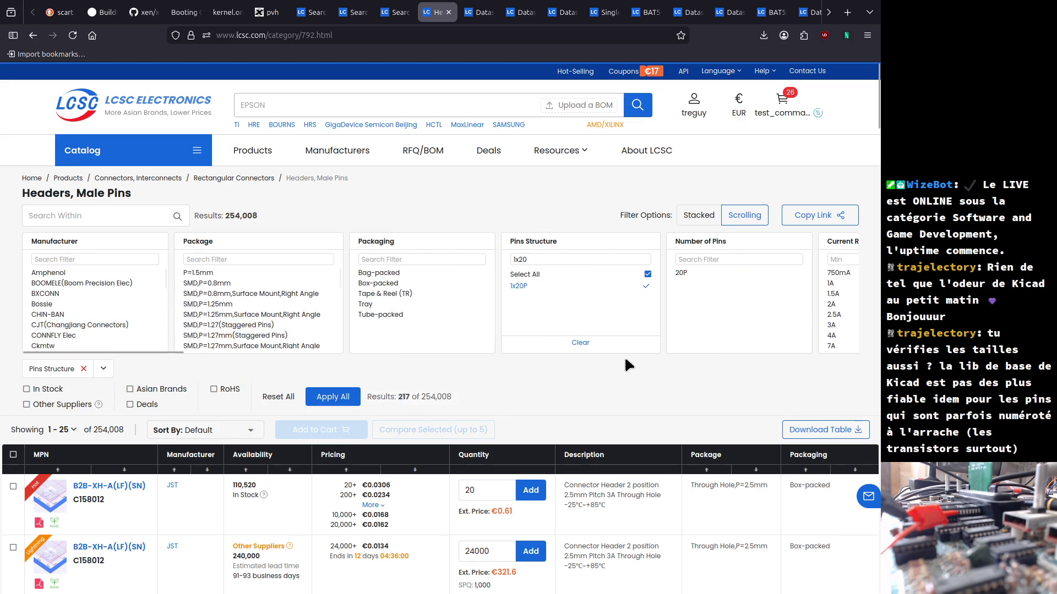
{"action": "left_click", "coordinate": [342, 396]}
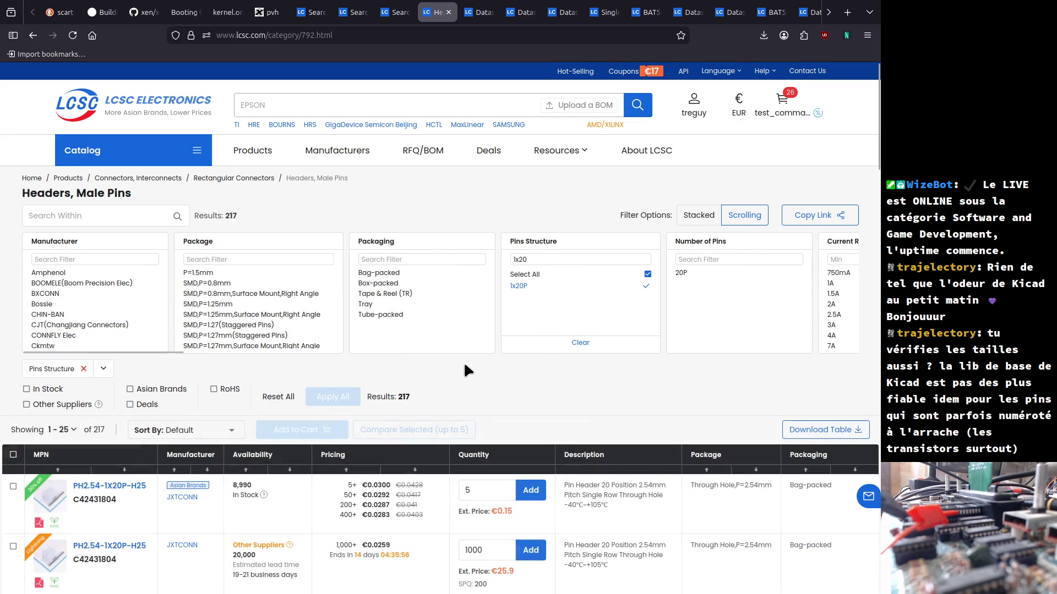
{"action": "scroll", "coordinate": [465, 367], "scroll_direction": "down", "scroll_amount": 4}
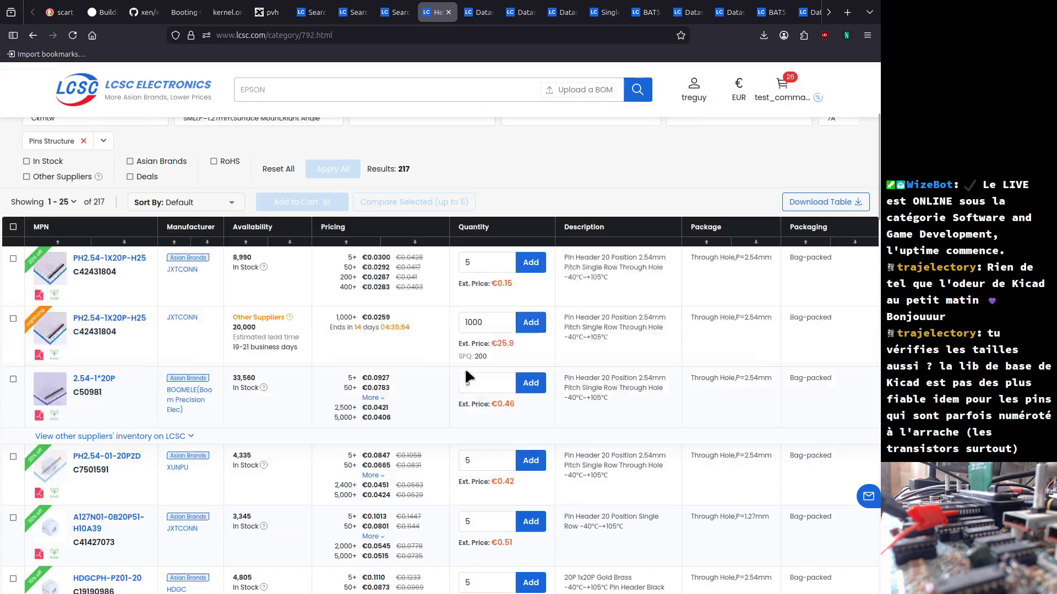
{"action": "scroll", "coordinate": [576, 245], "scroll_direction": "up", "scroll_amount": 4}
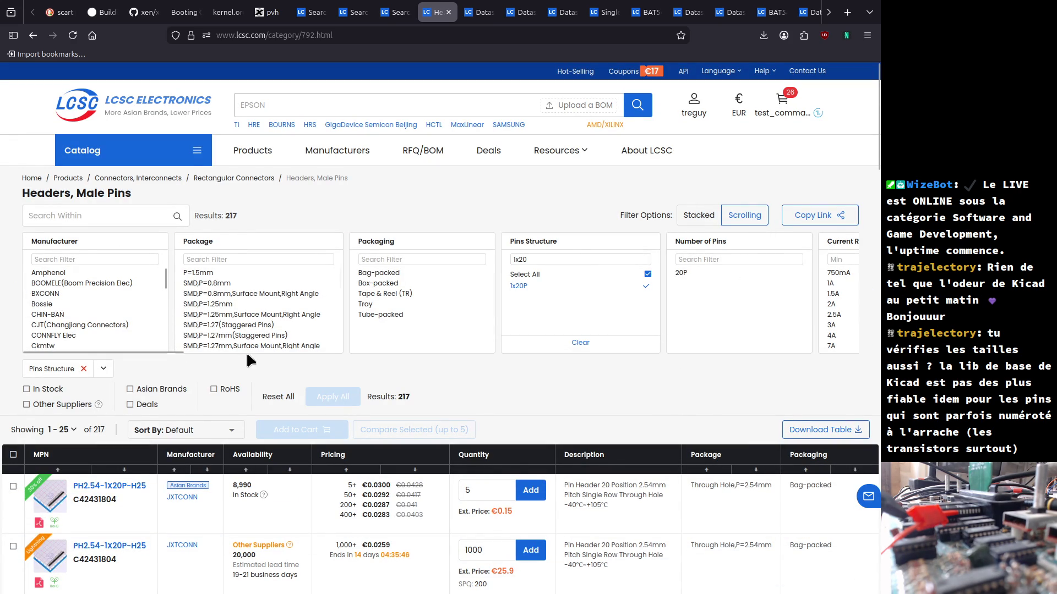
- Limit the results to 2.54mm pitch headers
{"action": "left_click_drag", "start_coordinate": [151, 349], "coordinate": [302, 356]}
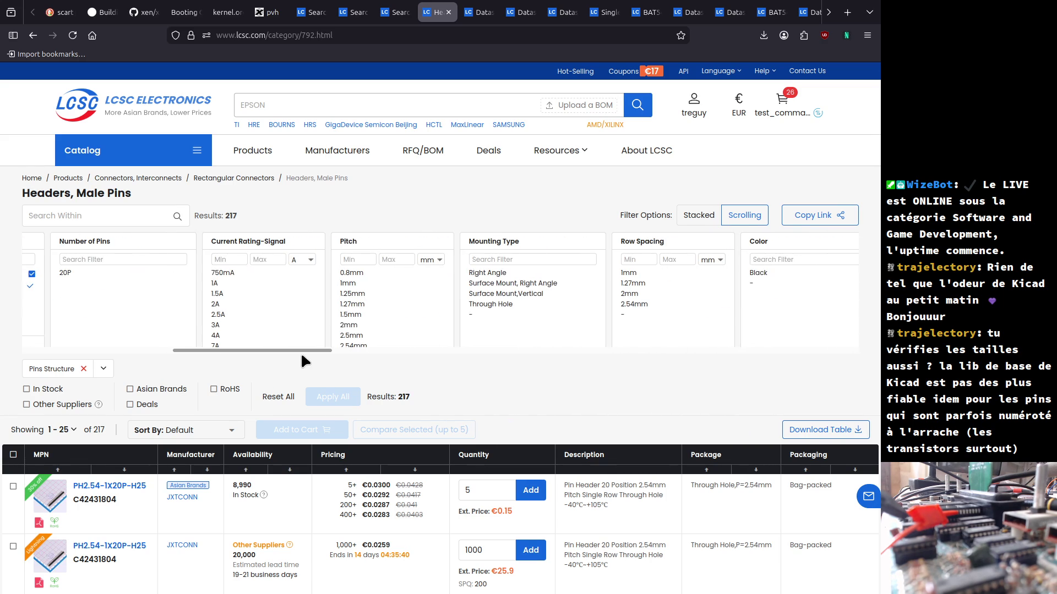
{"action": "scroll", "coordinate": [357, 329], "scroll_direction": "down", "scroll_amount": 1}
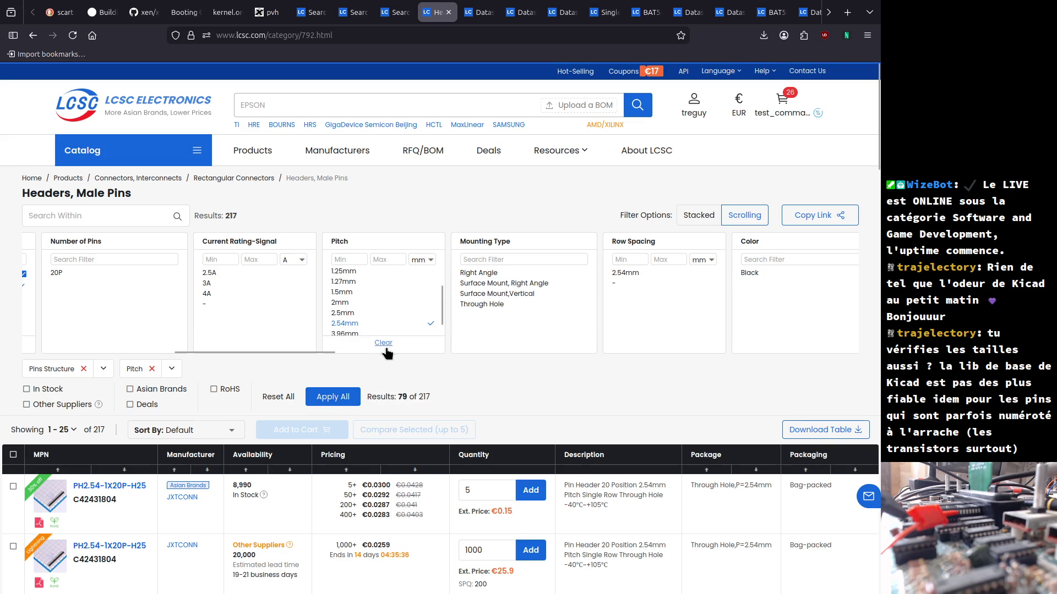
{"action": "left_click", "coordinate": [326, 397]}
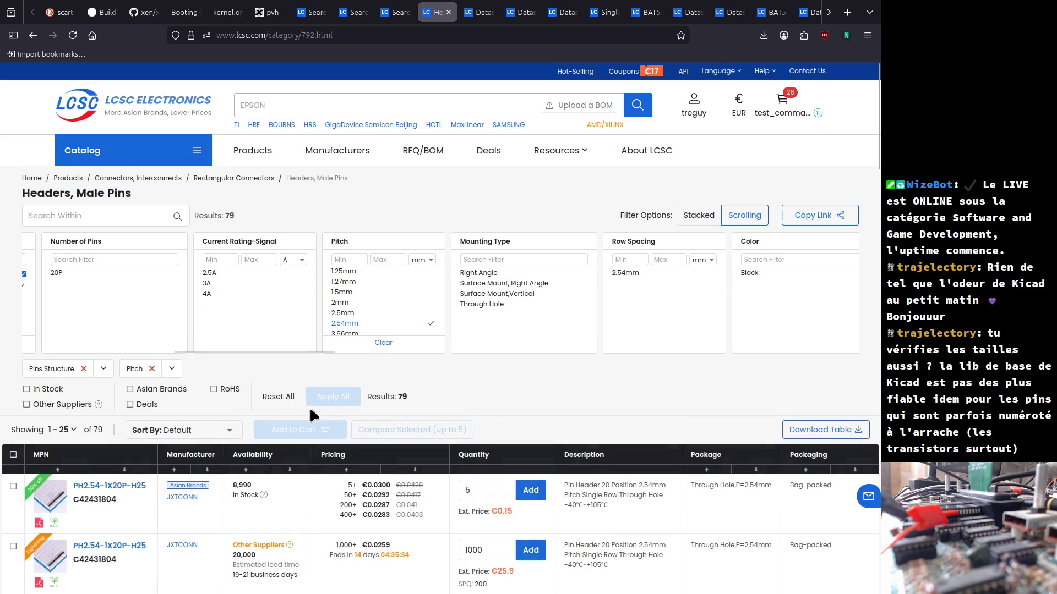
- Apply the Round Pin shape filter, leaving 2 headers
{"action": "left_click_drag", "start_coordinate": [193, 352], "coordinate": [301, 355]}
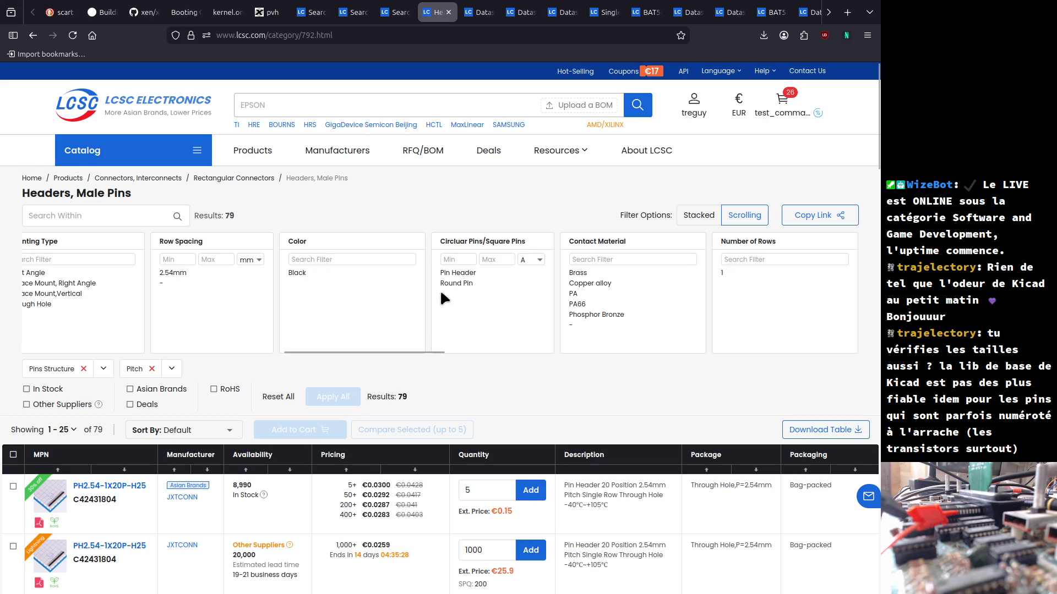
{"action": "left_click", "coordinate": [482, 284]}
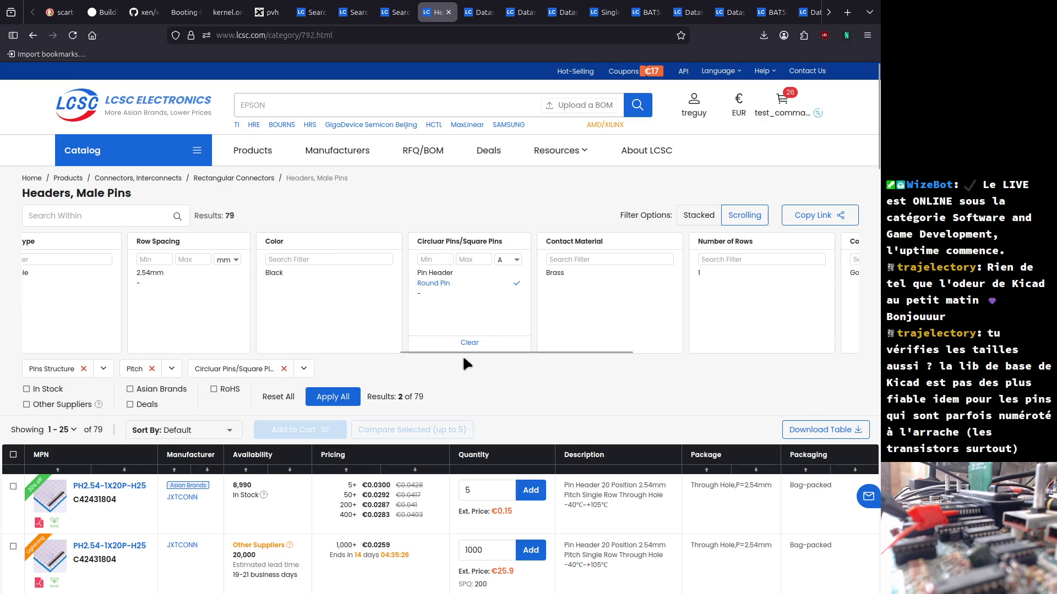
{"action": "left_click", "coordinate": [351, 397]}
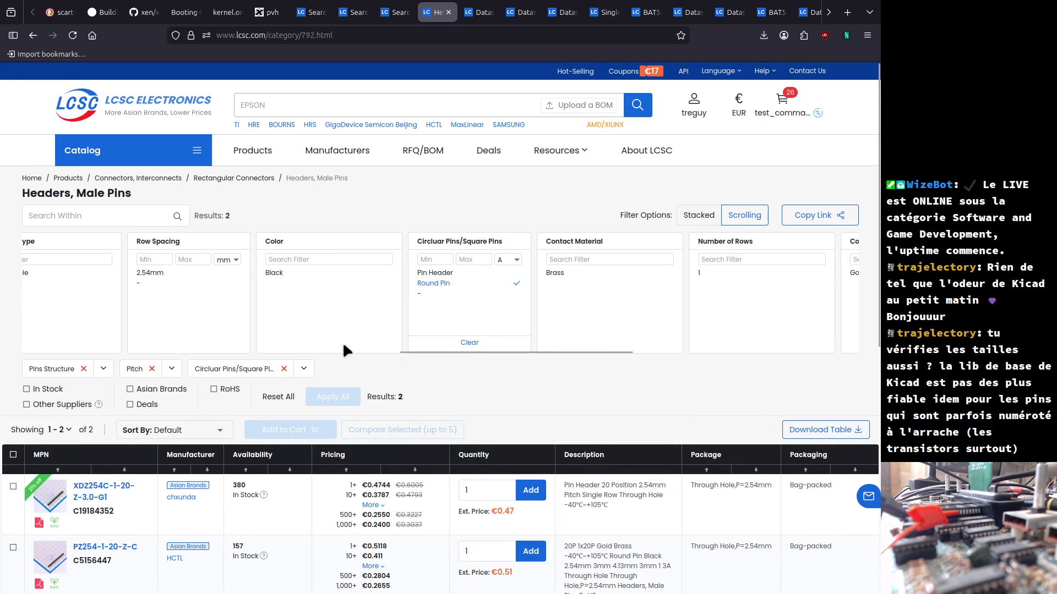
{"action": "mouse_move", "coordinate": [49, 507]}
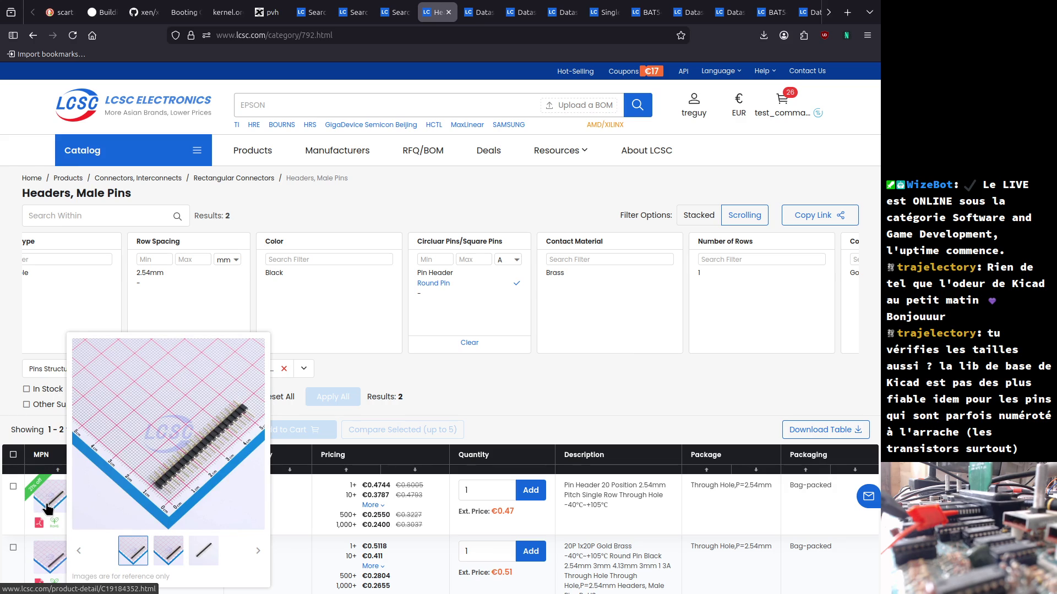
{"action": "key", "text": "ctrl+t"}
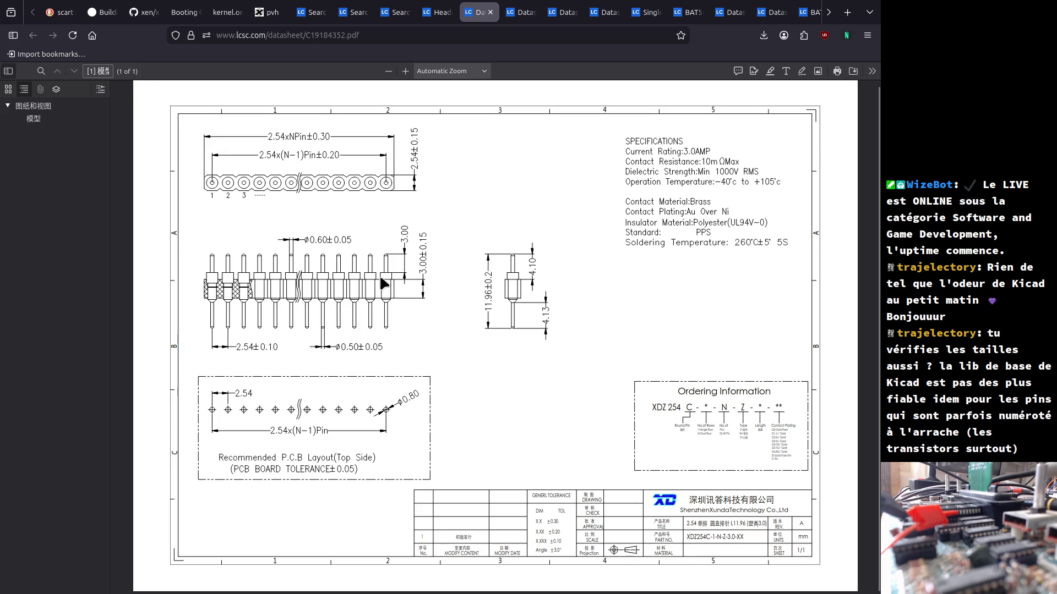
- Bring GNOME Calculator, still showing 4,8+1,6 = 6,4, to the front
{"action": "key", "text": "alt+Tab"}
{"action": "key", "text": "alt+Tab"}
{"action": "key", "text": "alt+Tab"}
{"action": "key", "text": "alt+Tab"}
{"action": "key", "text": "alt+Tab"}
{"action": "key", "text": "alt+Tab"}
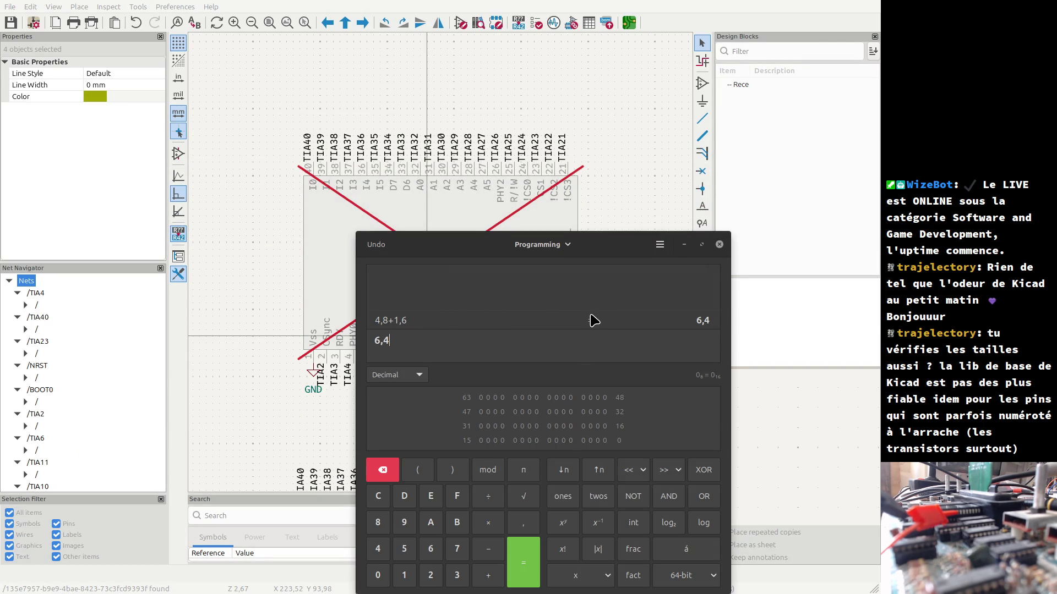
- Add 4 to 6,4 for 10,4, then return to the KiCad schematic
{"action": "key", "text": "Return"}
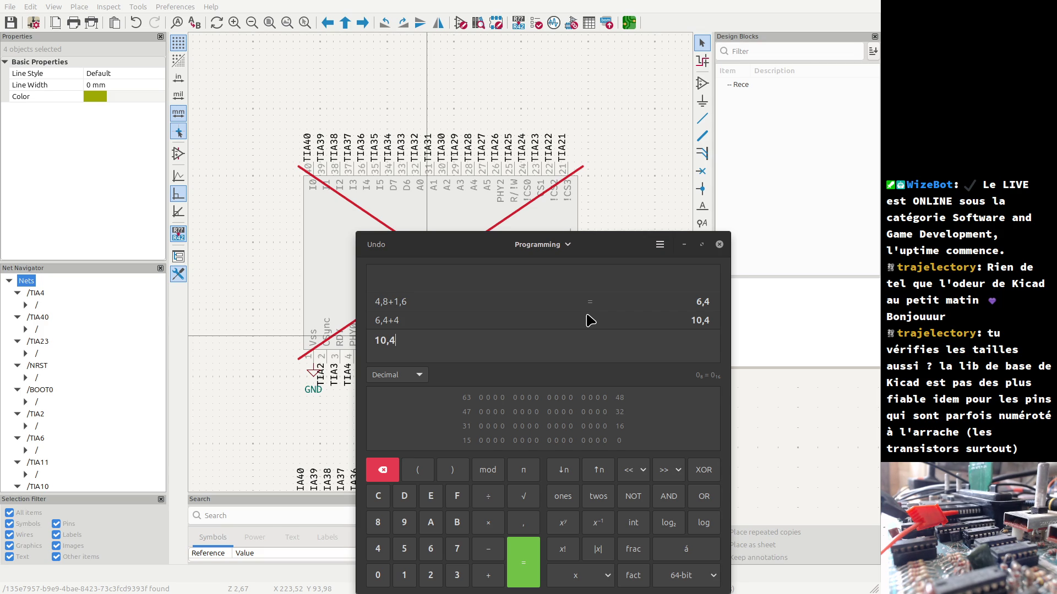
{"action": "key", "text": "alt+Tab"}
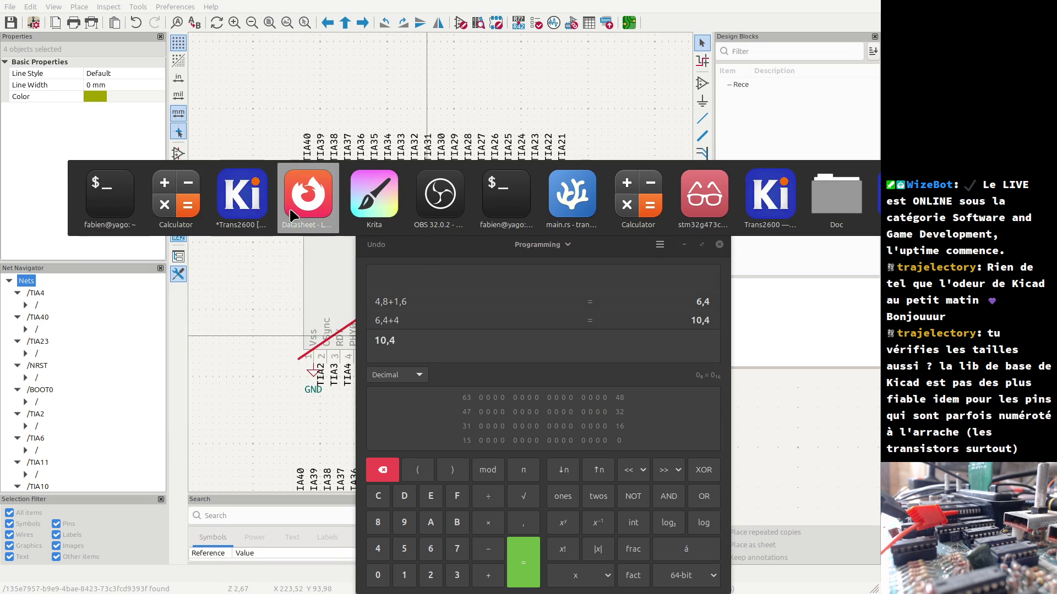
{"action": "left_click", "coordinate": [238, 216]}
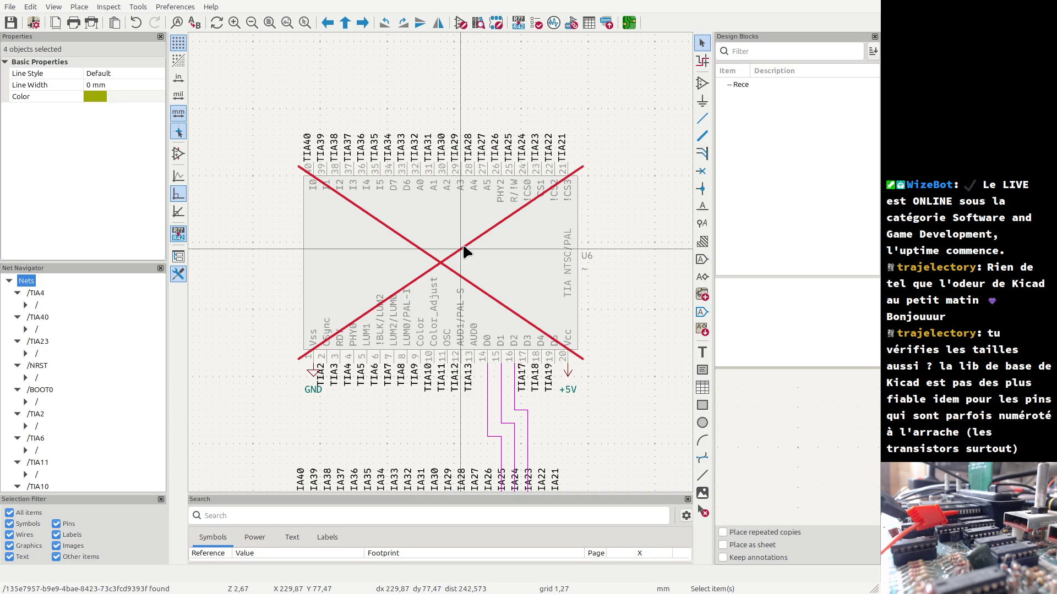
- Open the Trans2600 board in the PCB Editor and select the U6 footprint
{"action": "left_click", "coordinate": [630, 24]}
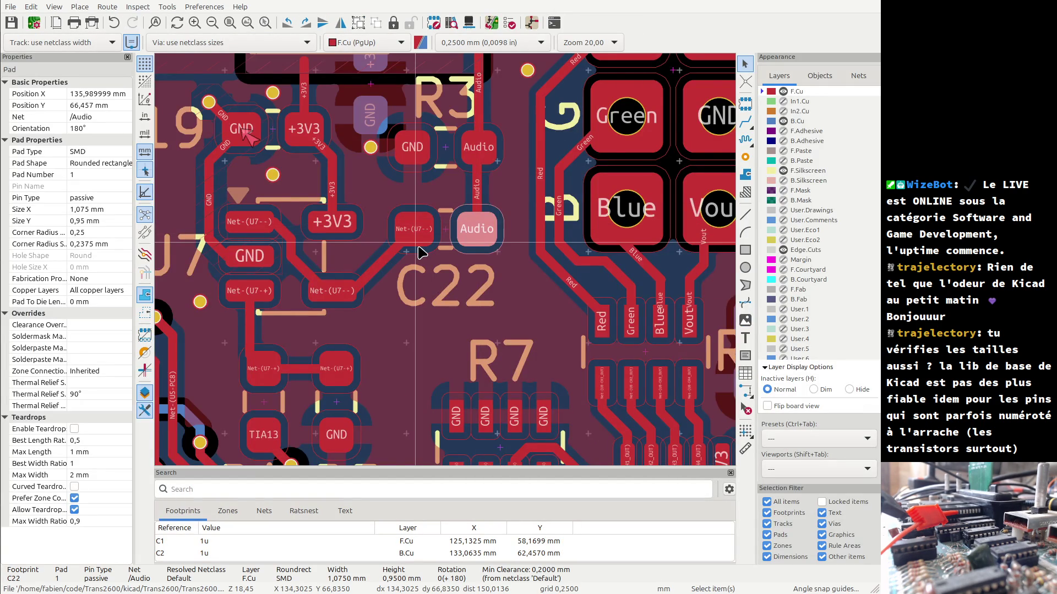
{"action": "scroll", "coordinate": [421, 252], "scroll_direction": "down", "scroll_amount": 10}
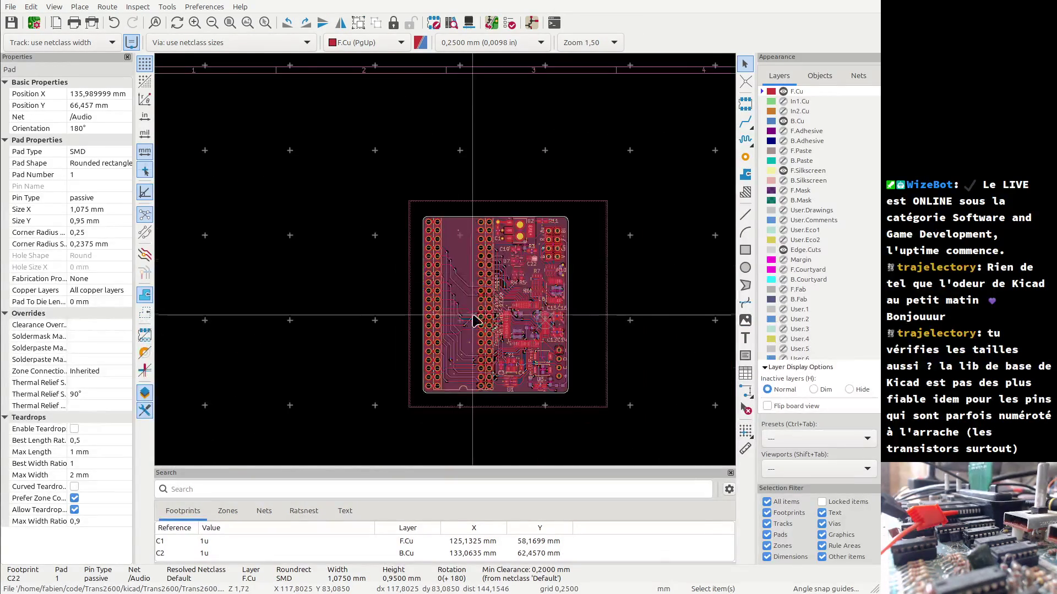
{"action": "scroll", "coordinate": [476, 321], "scroll_direction": "up", "scroll_amount": 4}
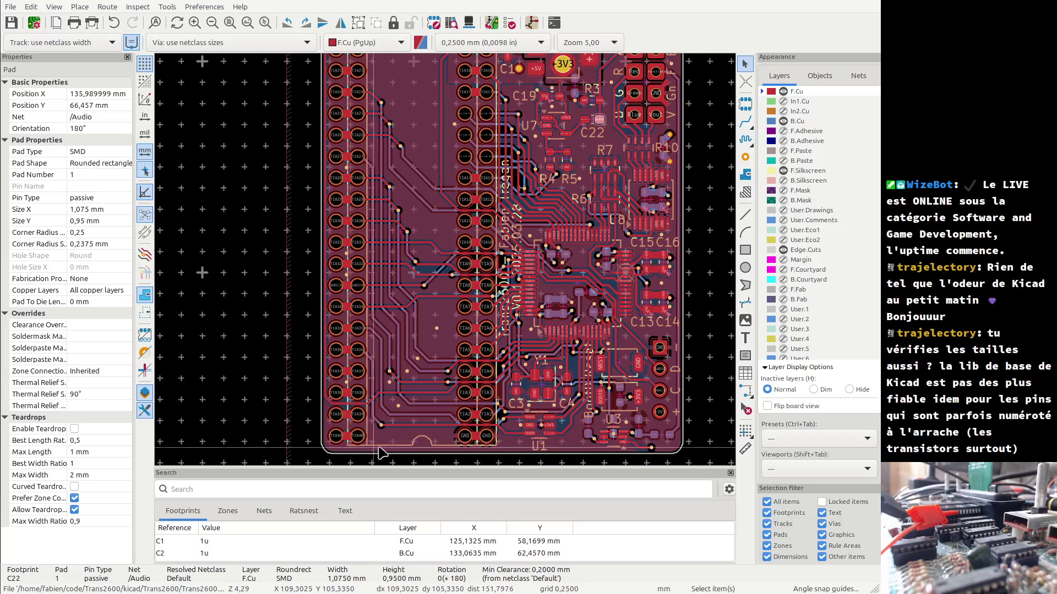
{"action": "left_click", "coordinate": [407, 447]}
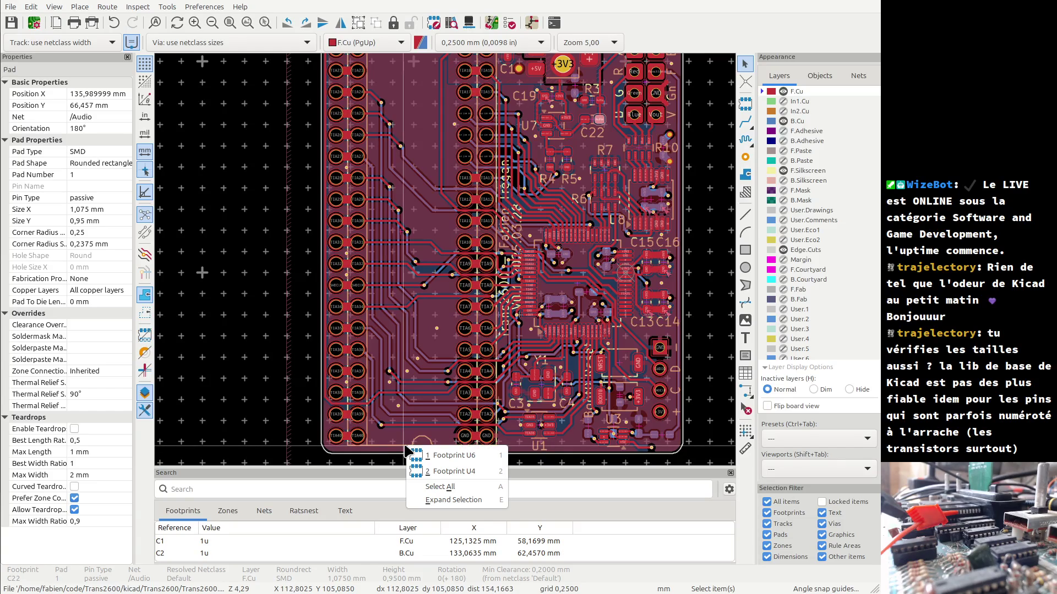
{"action": "left_click", "coordinate": [465, 456]}
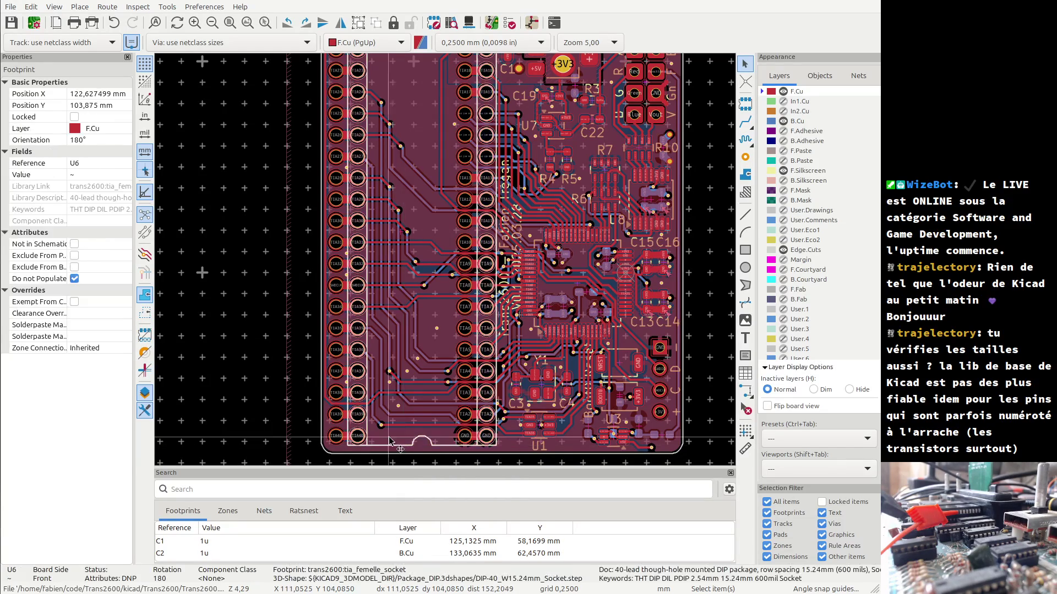
- Check the datasheet and calculator, then return to the Trans2600 PCB layout
{"action": "scroll", "coordinate": [417, 439], "scroll_direction": "down", "scroll_amount": 2}
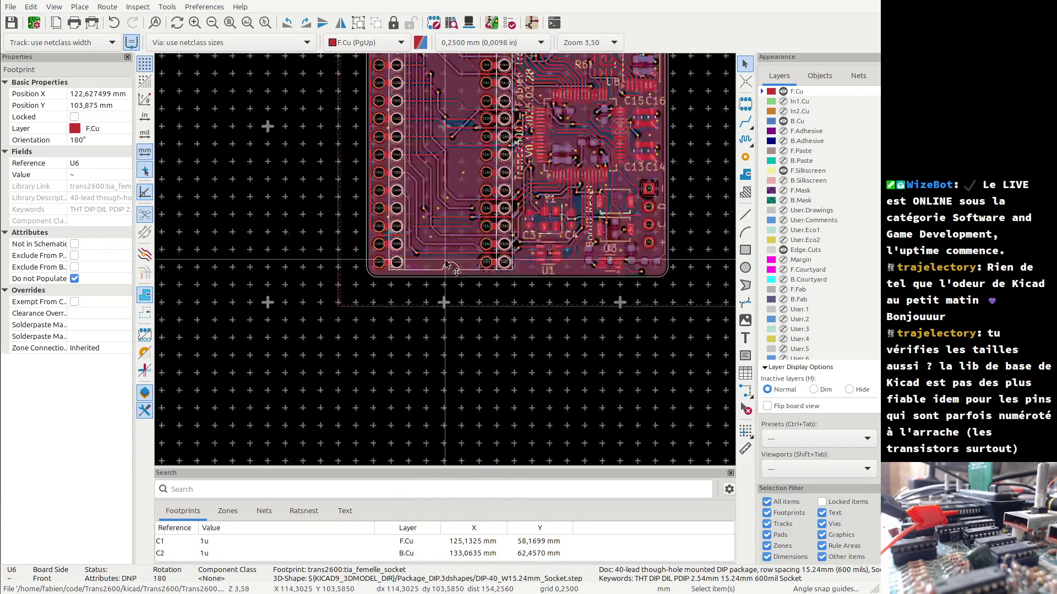
{"action": "scroll", "coordinate": [447, 266], "scroll_direction": "up", "scroll_amount": 4}
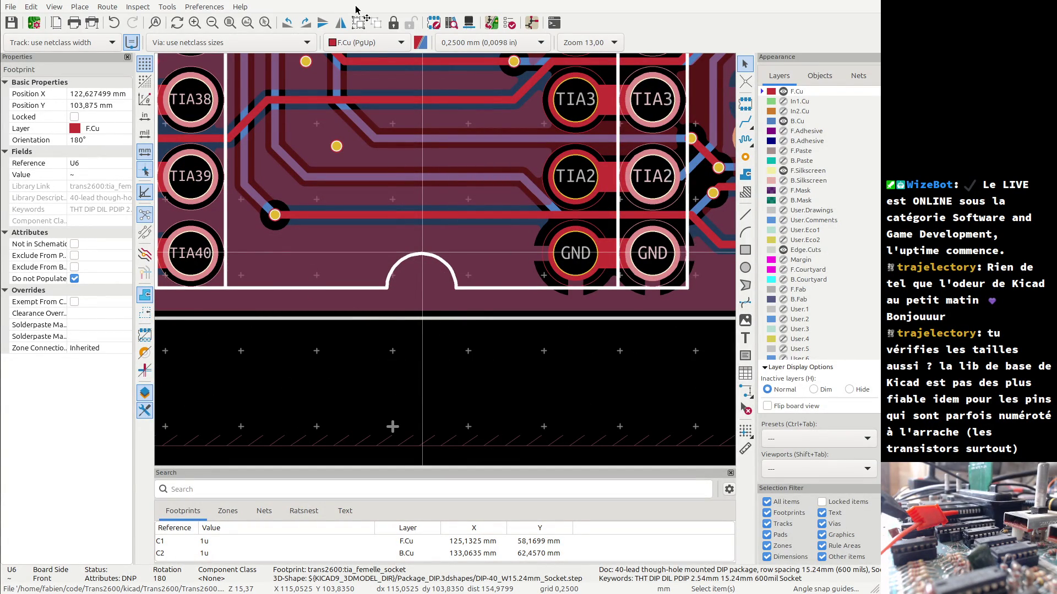
{"action": "key", "text": "alt+Tab"}
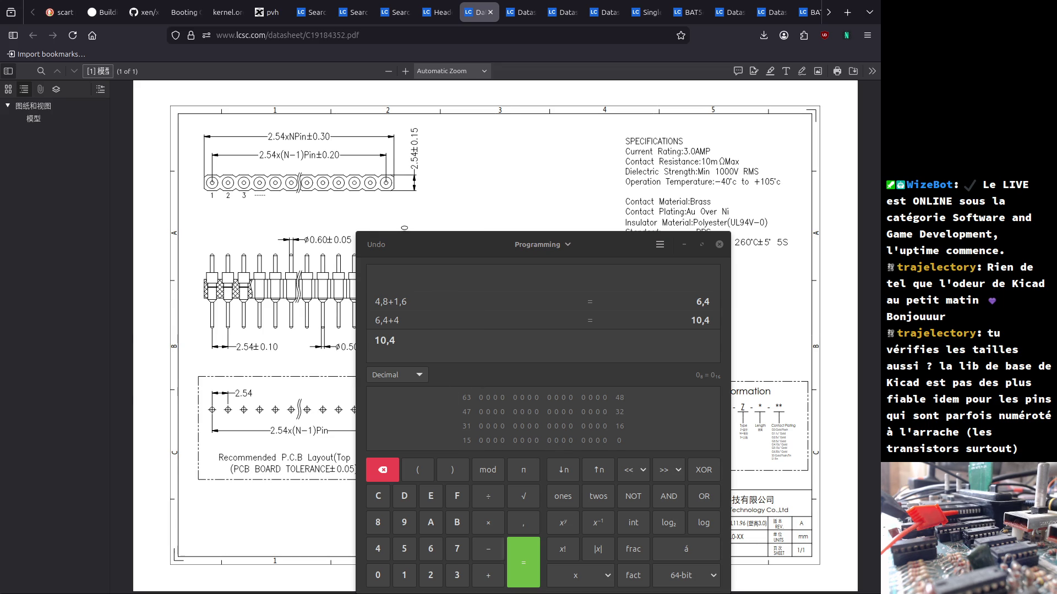
{"action": "key", "text": "alt+Tab"}
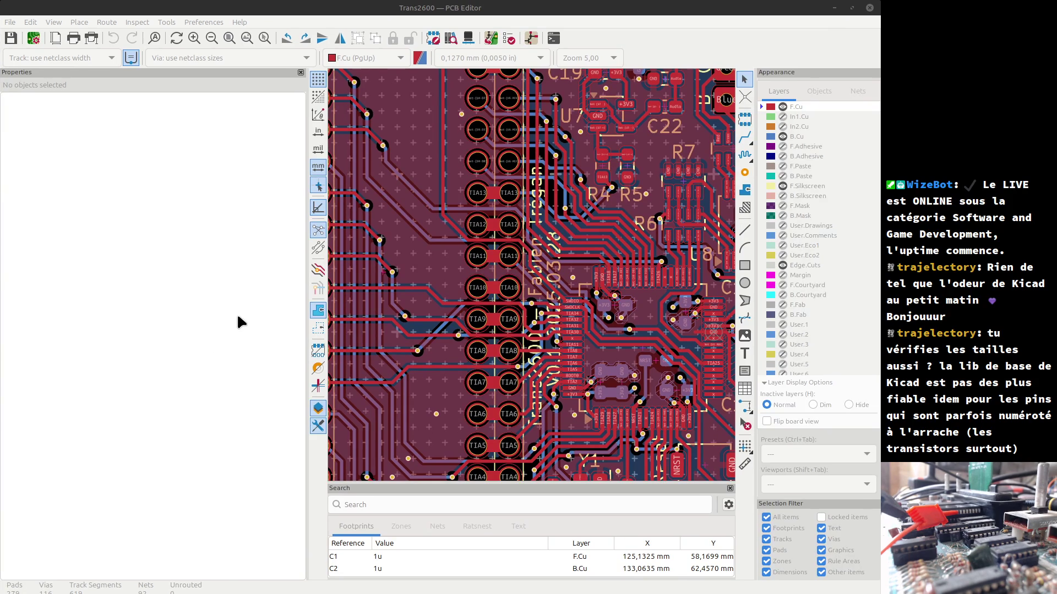
{"action": "scroll", "coordinate": [533, 183], "scroll_direction": "down", "scroll_amount": 3}
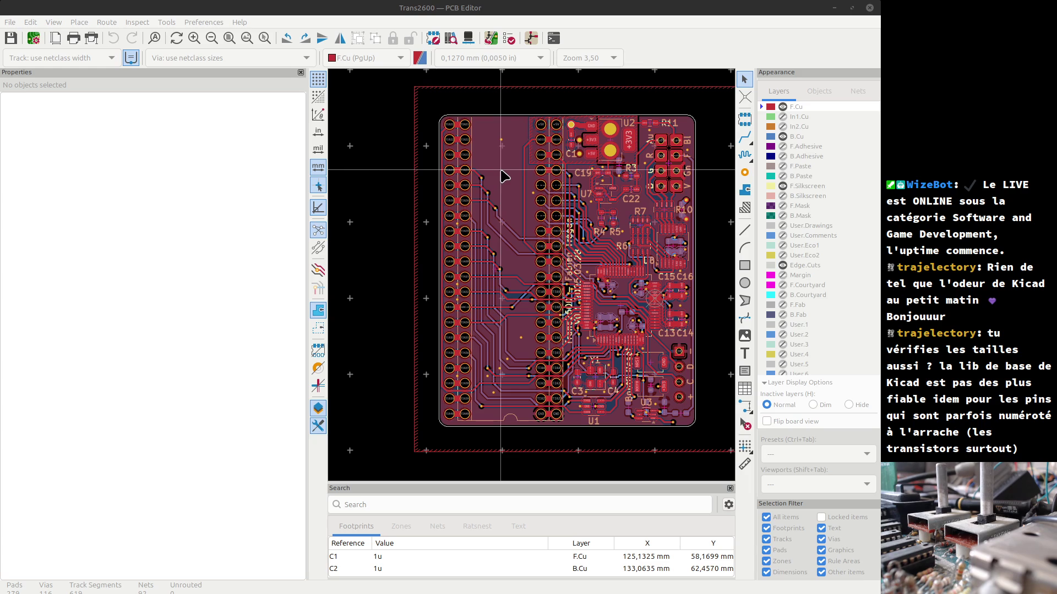
- Zoom in on the sockets and select U6 from the overlapping footprints
{"action": "scroll", "coordinate": [529, 264], "scroll_direction": "up", "scroll_amount": 2}
{"action": "scroll", "coordinate": [537, 278], "scroll_direction": "down", "scroll_amount": 6}
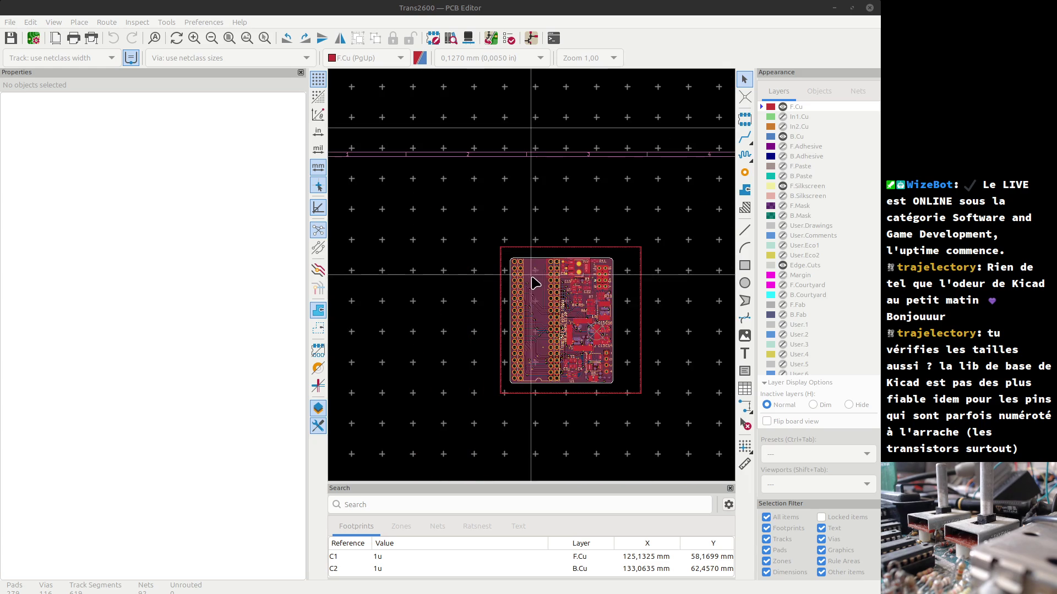
{"action": "scroll", "coordinate": [533, 280], "scroll_direction": "up", "scroll_amount": 5}
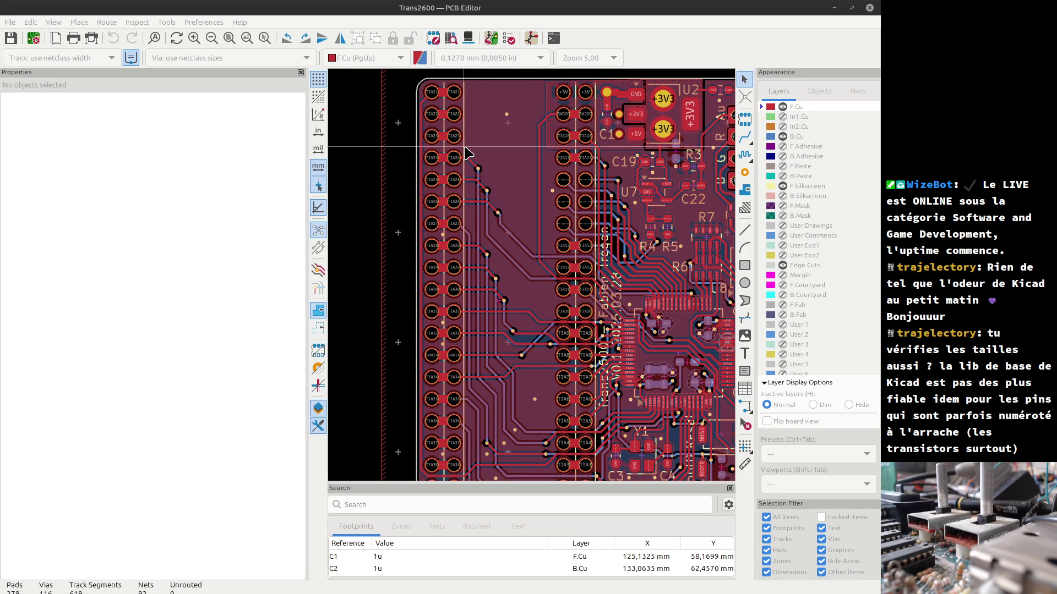
{"action": "left_click", "coordinate": [466, 153]}
{"action": "left_click", "coordinate": [487, 156]}
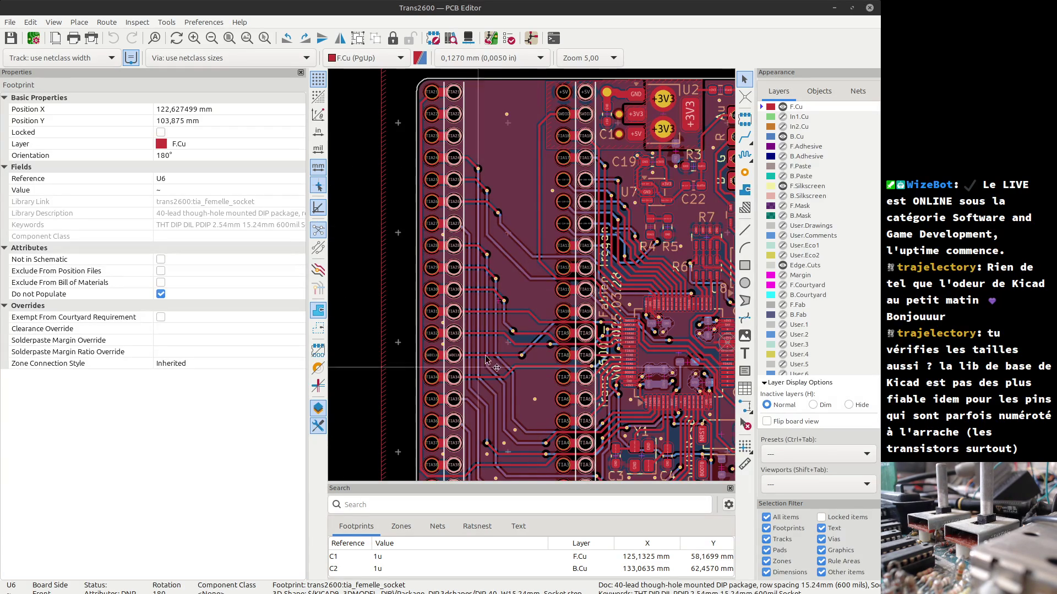
- Switch the grid from 0,1270 mm to 0,2540 mm
{"action": "scroll", "coordinate": [548, 244], "scroll_direction": "up", "scroll_amount": 4}
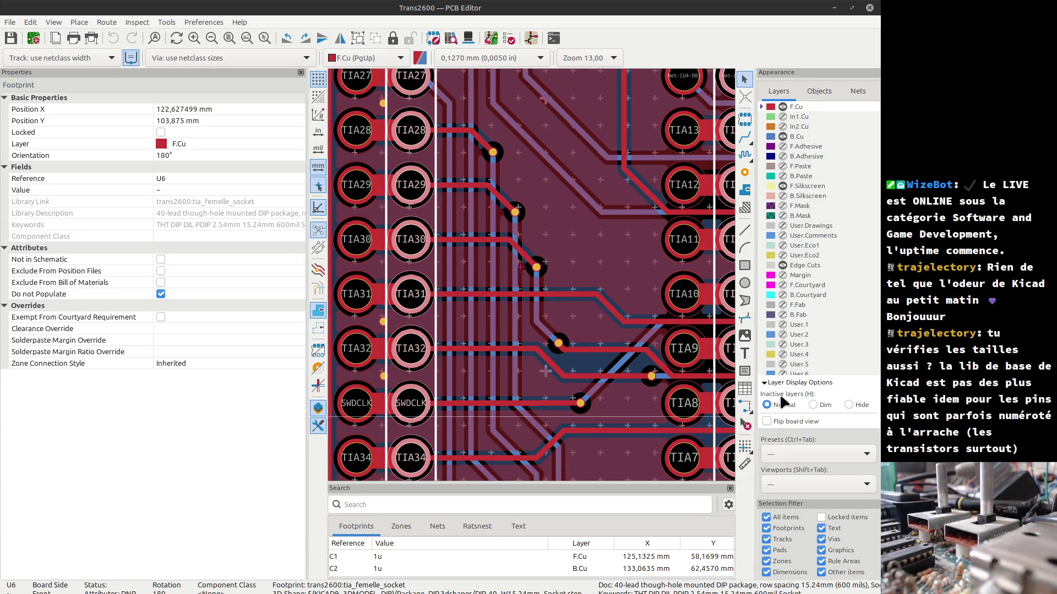
{"action": "key", "text": "n"}
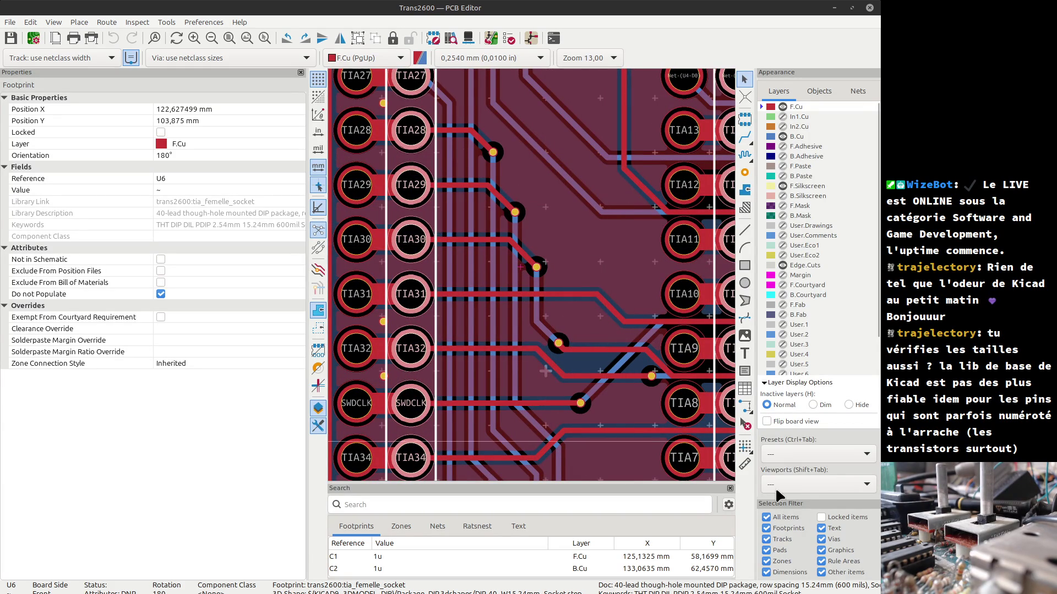
{"action": "left_click", "coordinate": [744, 447]}
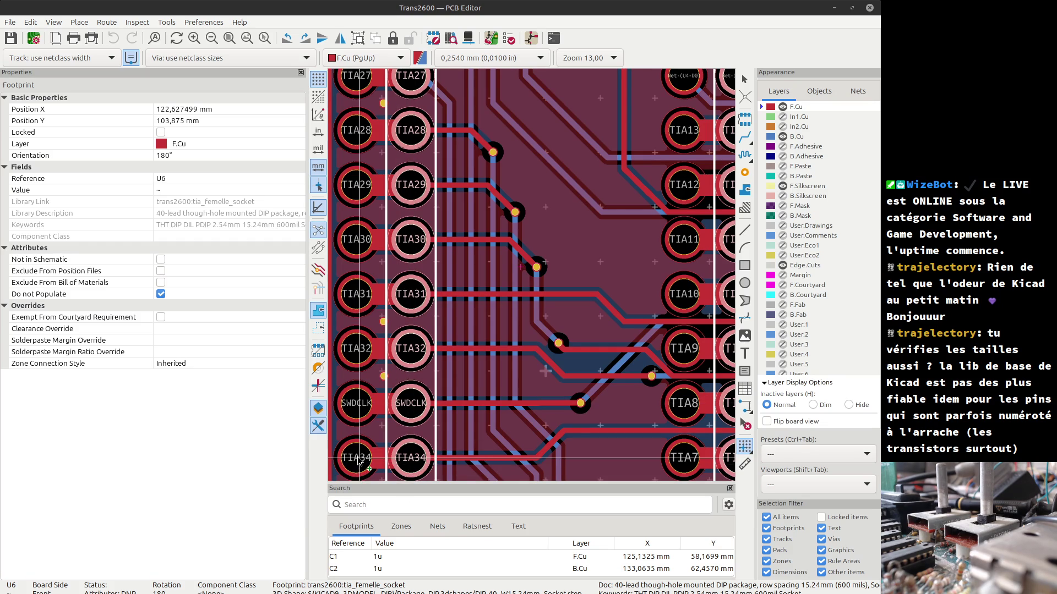
- Place the grid origin on the TIA35 pad
{"action": "scroll", "coordinate": [357, 467], "scroll_direction": "down", "scroll_amount": 3}
{"action": "scroll", "coordinate": [534, 280], "scroll_direction": "up", "scroll_amount": 6}
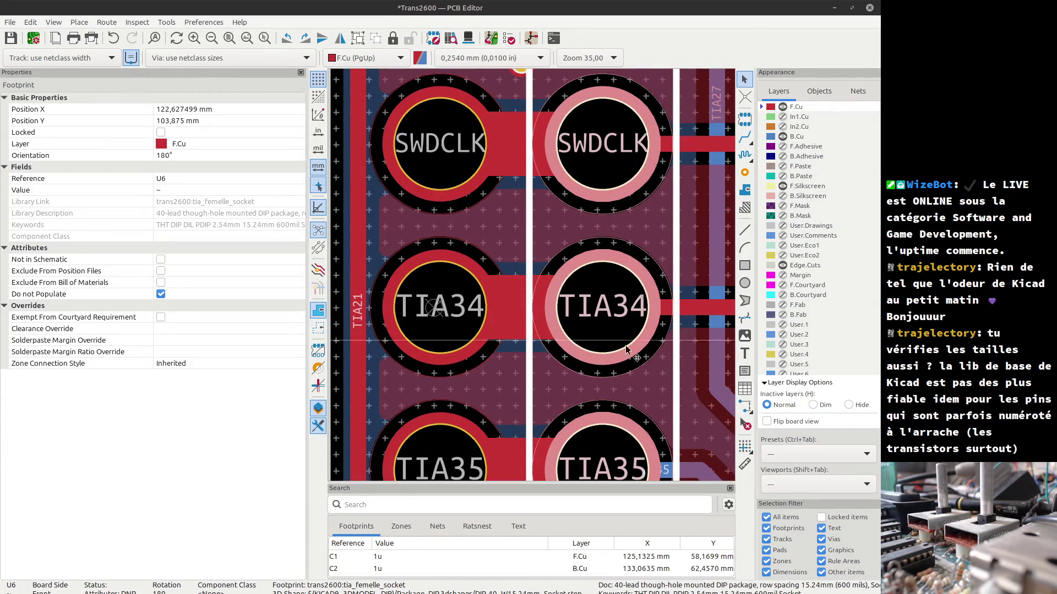
{"action": "left_click", "coordinate": [744, 446]}
{"action": "left_click", "coordinate": [453, 473]}
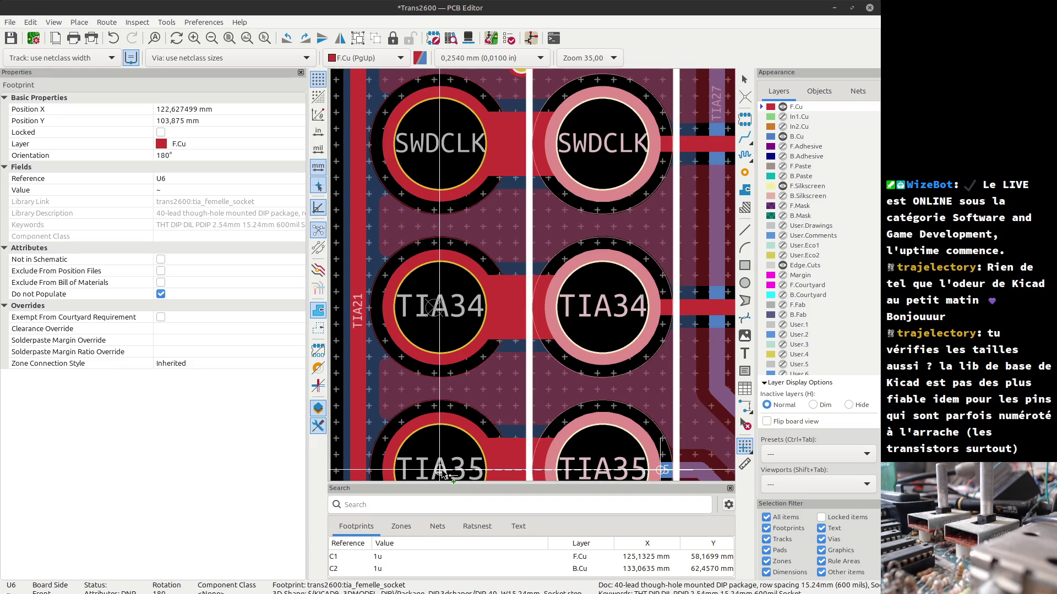
- Move the U6 socket footprint down one grid step to Y = 104,637 mm
{"action": "scroll", "coordinate": [453, 474], "scroll_direction": "down", "scroll_amount": 2}
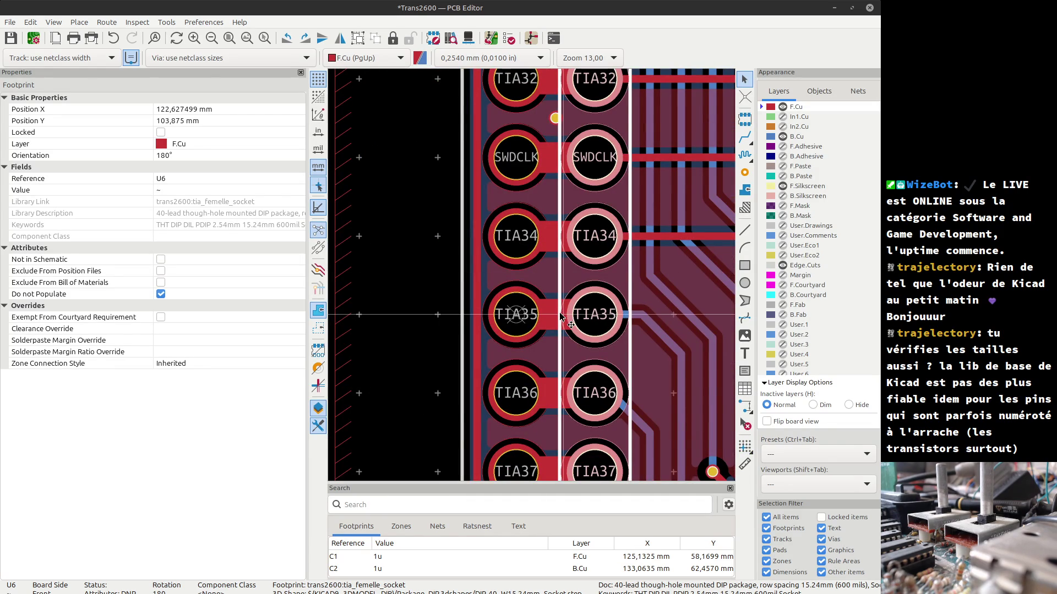
{"action": "scroll", "coordinate": [564, 319], "scroll_direction": "down", "scroll_amount": 3}
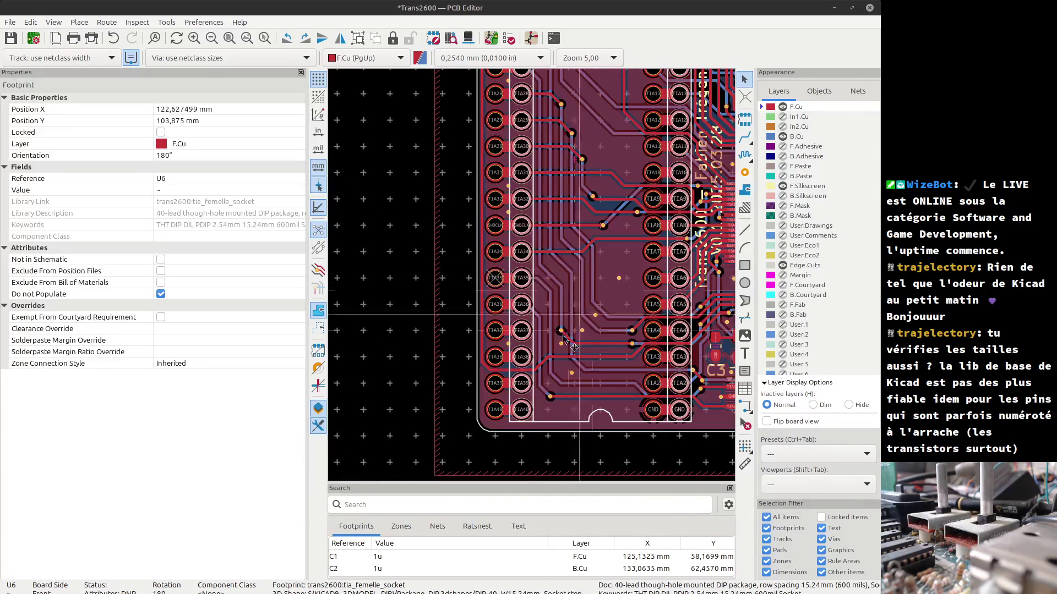
{"action": "scroll", "coordinate": [529, 286], "scroll_direction": "up", "scroll_amount": 5}
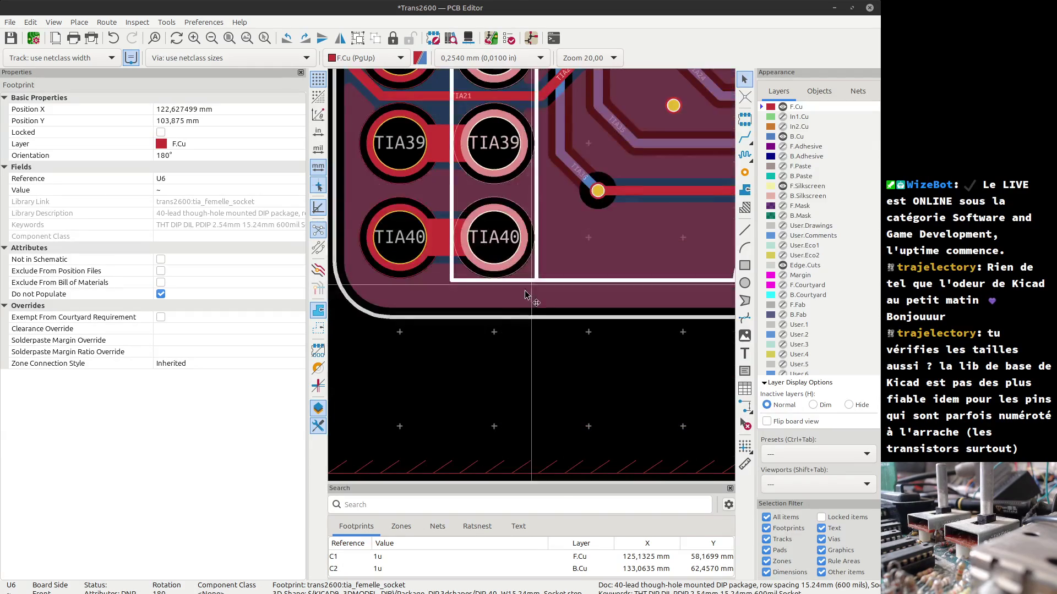
{"action": "mouse_move", "coordinate": [505, 246]}
{"action": "left_mouse_down"}
{"action": "mouse_move", "coordinate": [494, 248]}
{"action": "mouse_move", "coordinate": [494, 268]}
{"action": "left_mouse_up"}
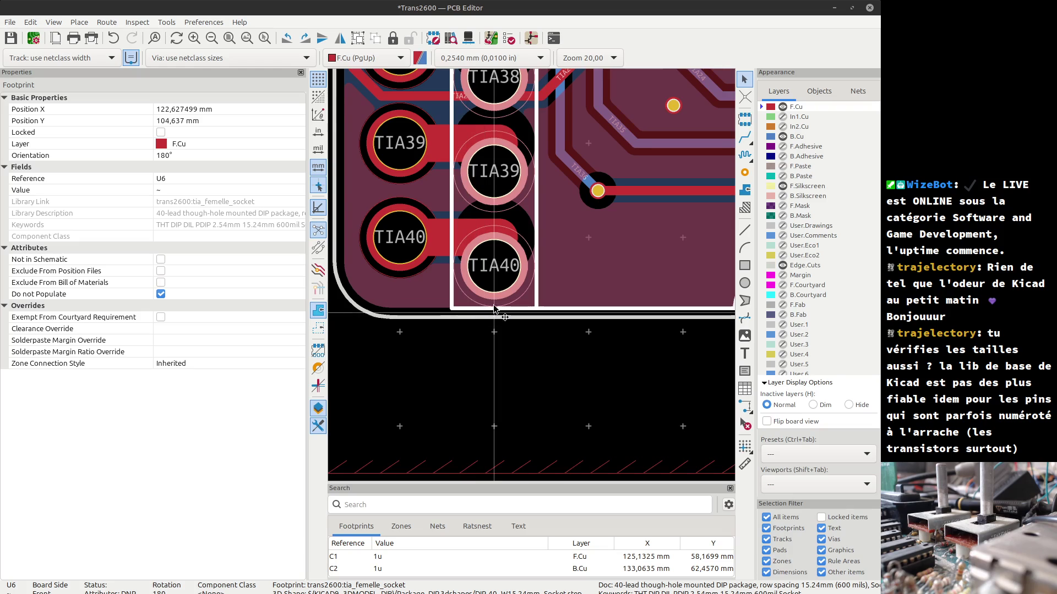
- Run the design rules check, declining to restore the unsaved schematic edits
{"action": "left_click", "coordinate": [509, 38]}
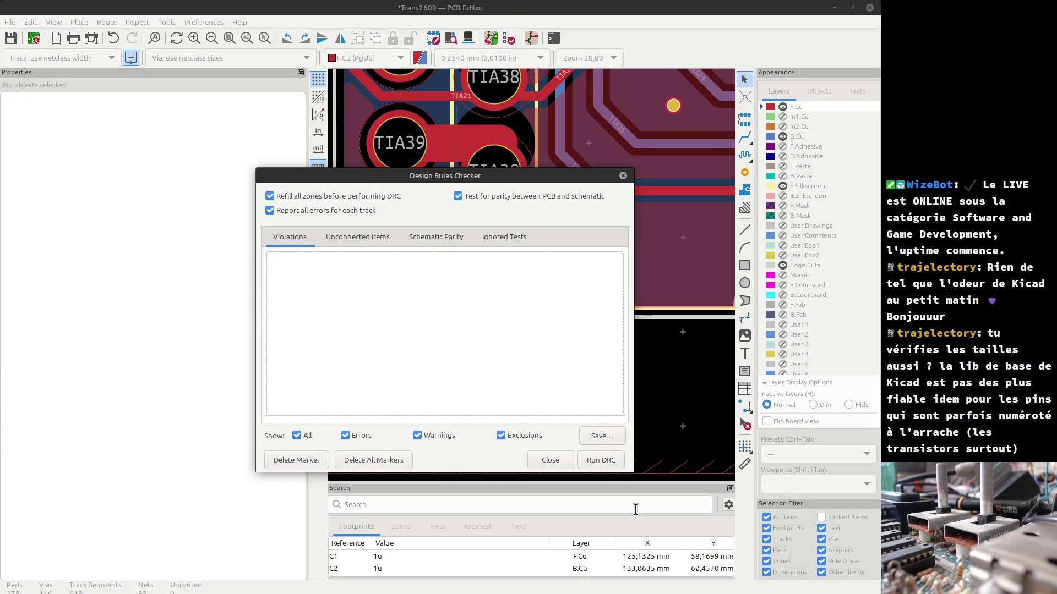
{"action": "left_click", "coordinate": [604, 462]}
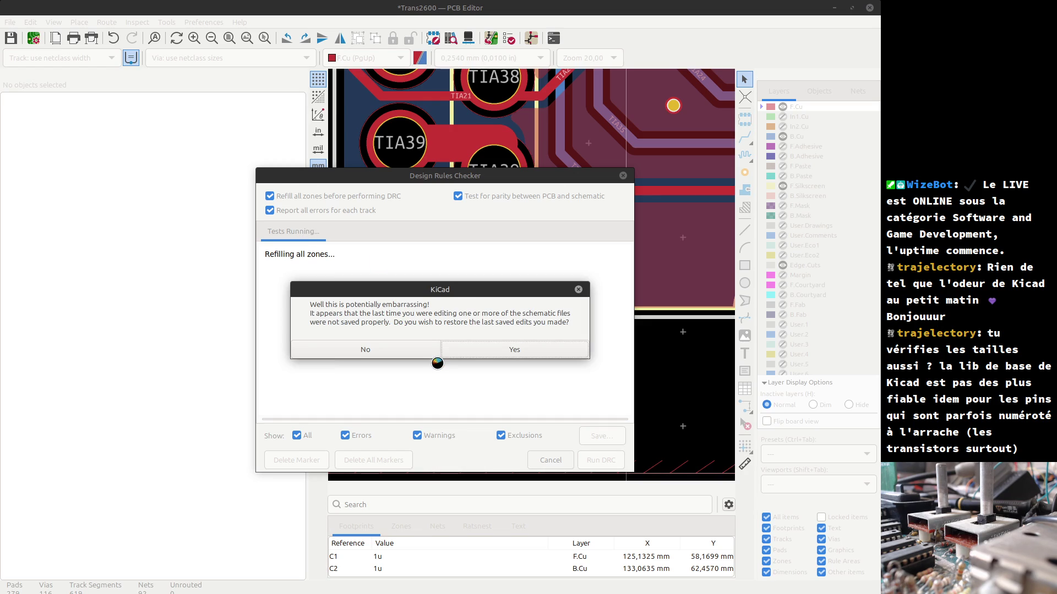
{"action": "left_click", "coordinate": [391, 348]}
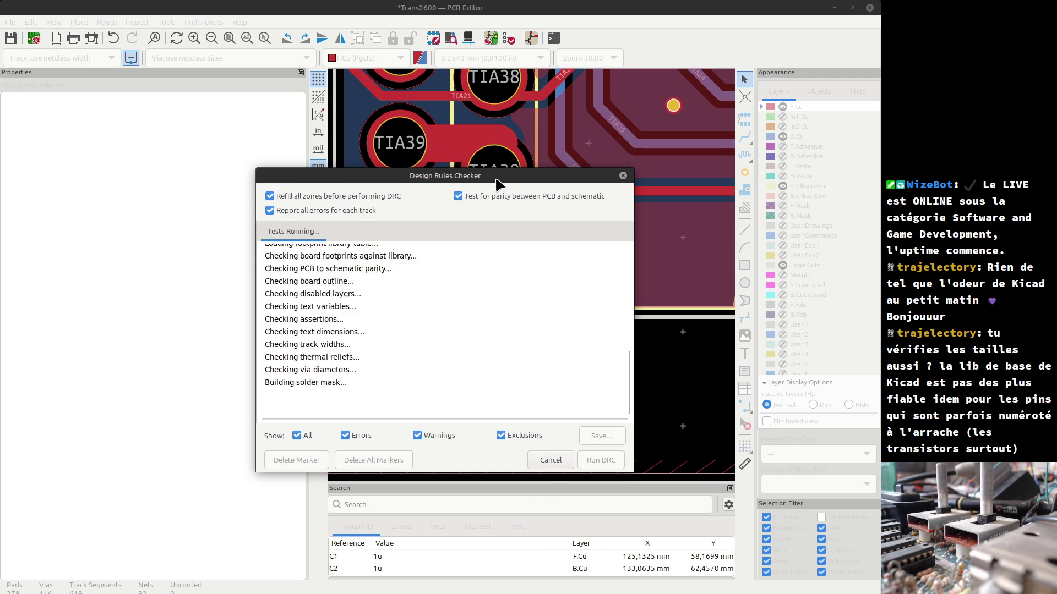
- Inspect the violation markers, including U6's GND pad thermal relief error, then return to the datasheet
{"action": "mouse_move", "coordinate": [496, 183]}
{"action": "left_mouse_down"}
{"action": "mouse_move", "coordinate": [121, 137]}
{"action": "mouse_move", "coordinate": [251, 127]}
{"action": "left_mouse_up"}
{"action": "scroll", "coordinate": [341, 215], "scroll_direction": "down", "scroll_amount": 2}
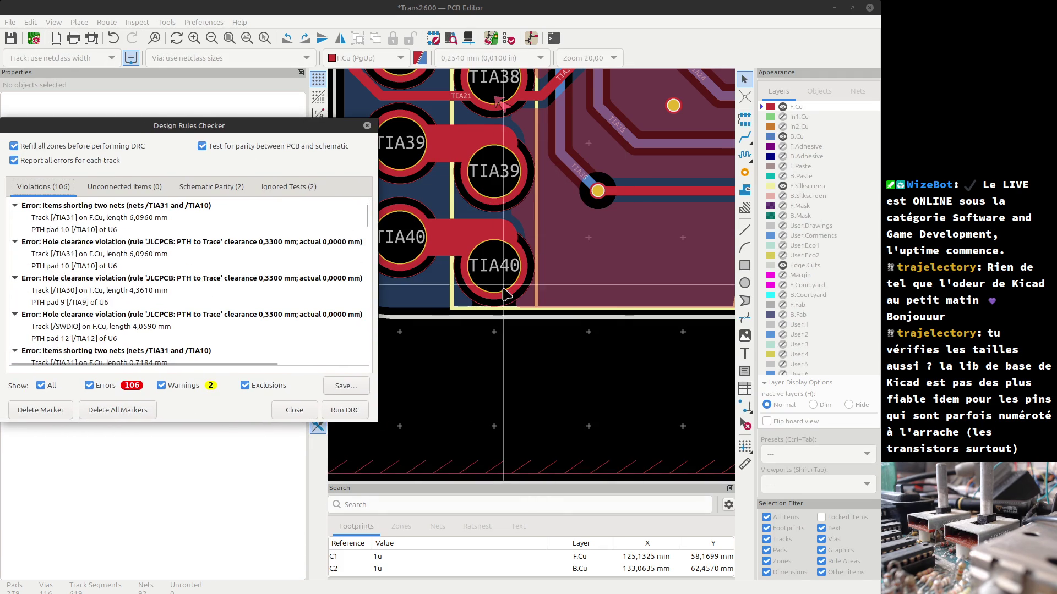
{"action": "scroll", "coordinate": [602, 297], "scroll_direction": "down", "scroll_amount": 5}
{"action": "scroll", "coordinate": [553, 319], "scroll_direction": "up", "scroll_amount": 3}
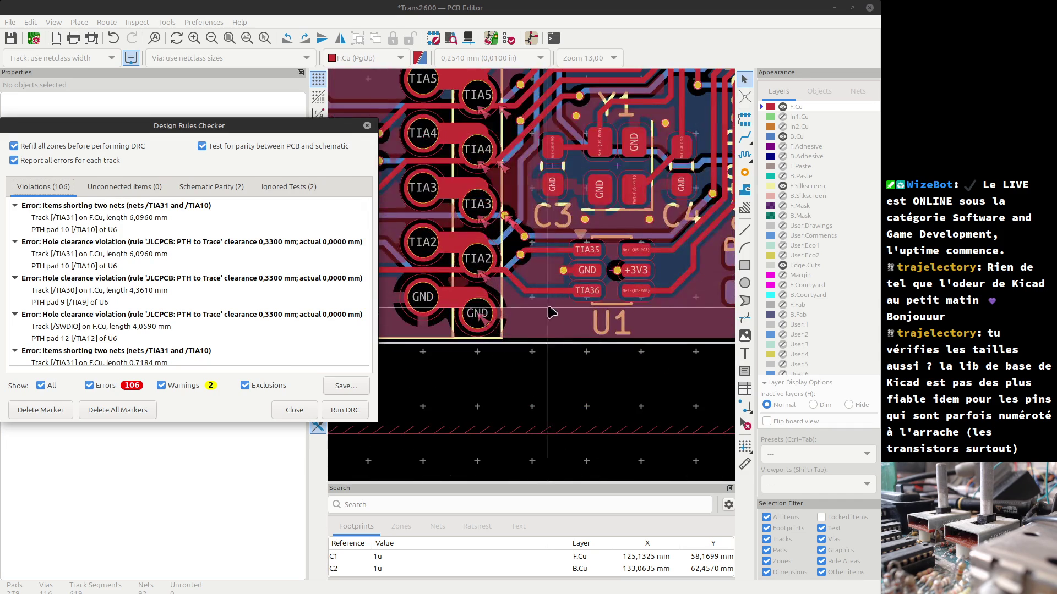
{"action": "left_click", "coordinate": [487, 329]}
{"action": "scroll", "coordinate": [487, 328], "scroll_direction": "down", "scroll_amount": 3}
{"action": "middle_click_drag", "start_coordinate": [487, 329], "coordinate": [533, 422]}
{"action": "scroll", "coordinate": [532, 423], "scroll_direction": "up", "scroll_amount": 2}
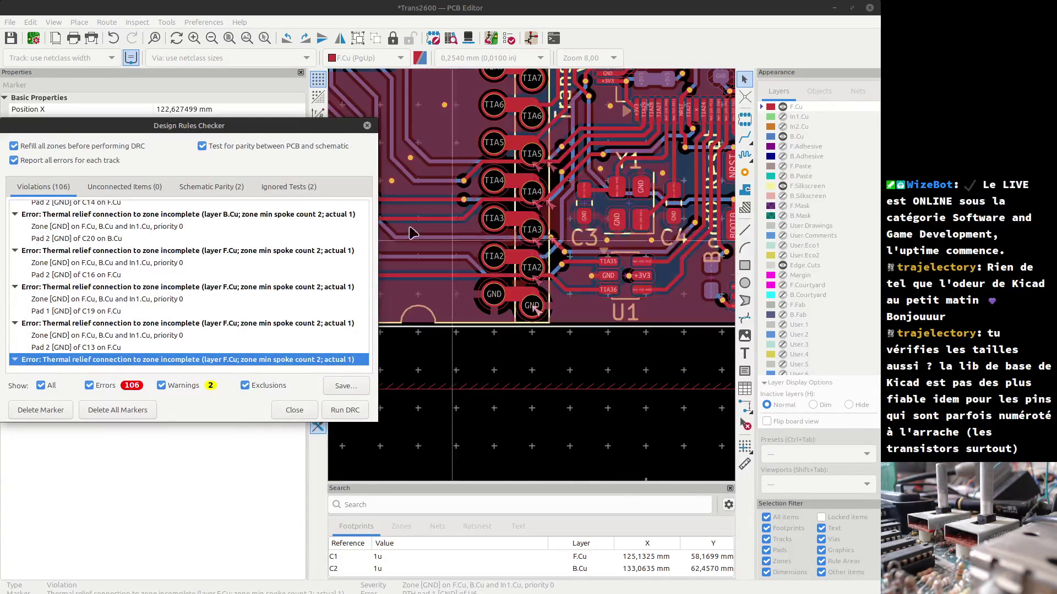
{"action": "left_click", "coordinate": [98, 362]}
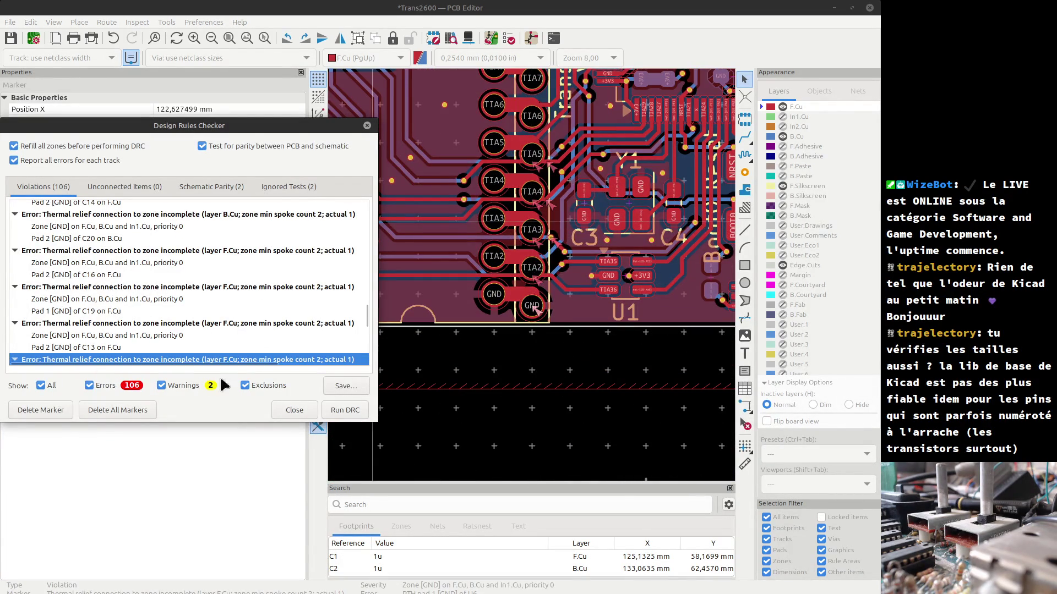
{"action": "scroll", "coordinate": [268, 348], "scroll_direction": "down", "scroll_amount": 2}
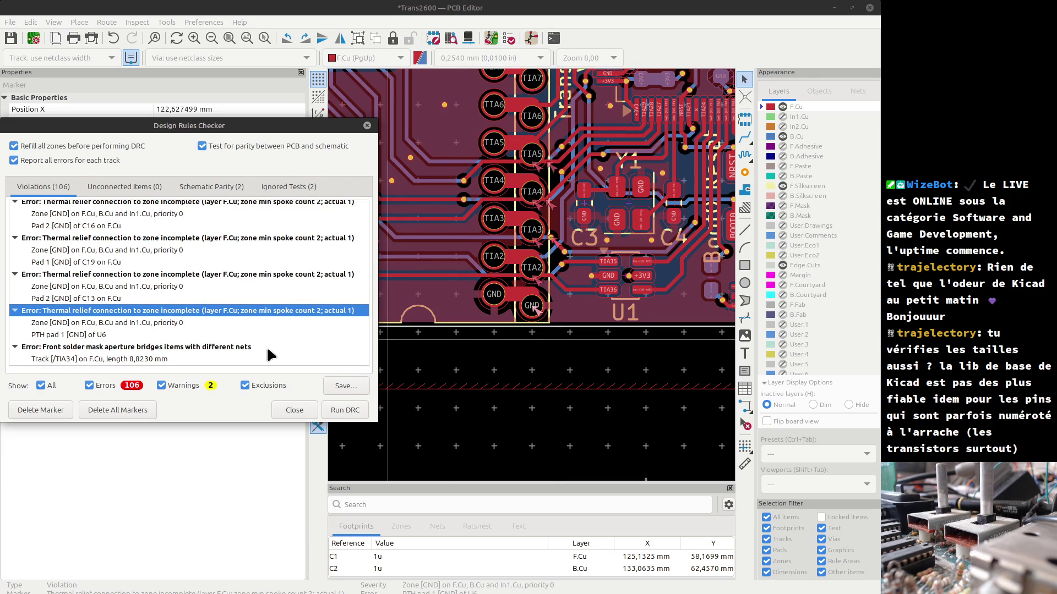
{"action": "scroll", "coordinate": [517, 334], "scroll_direction": "up", "scroll_amount": 2}
{"action": "scroll", "coordinate": [535, 281], "scroll_direction": "up", "scroll_amount": 2}
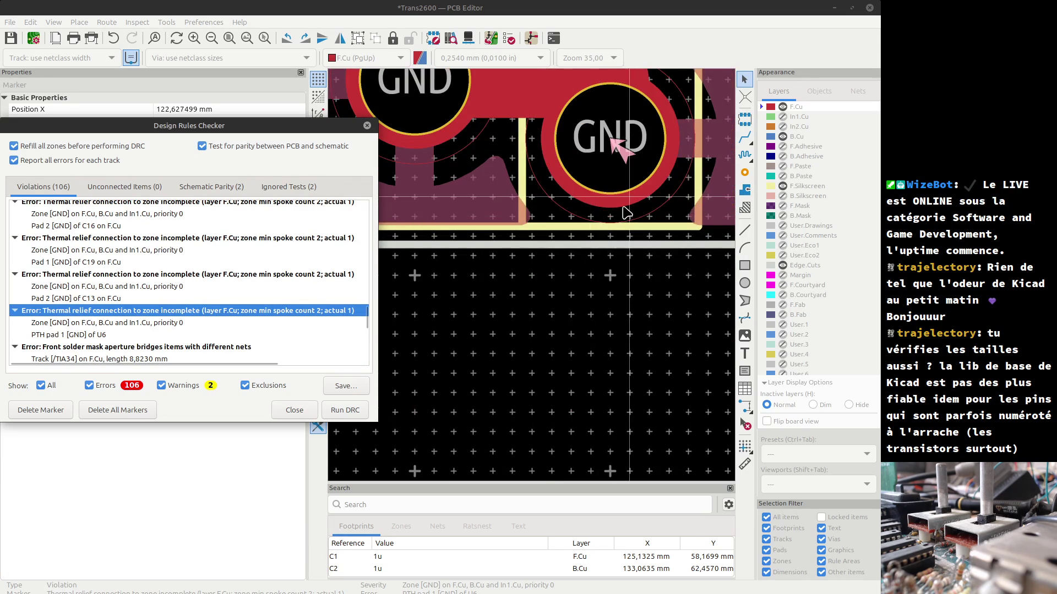
{"action": "key", "text": "alt+Tab"}
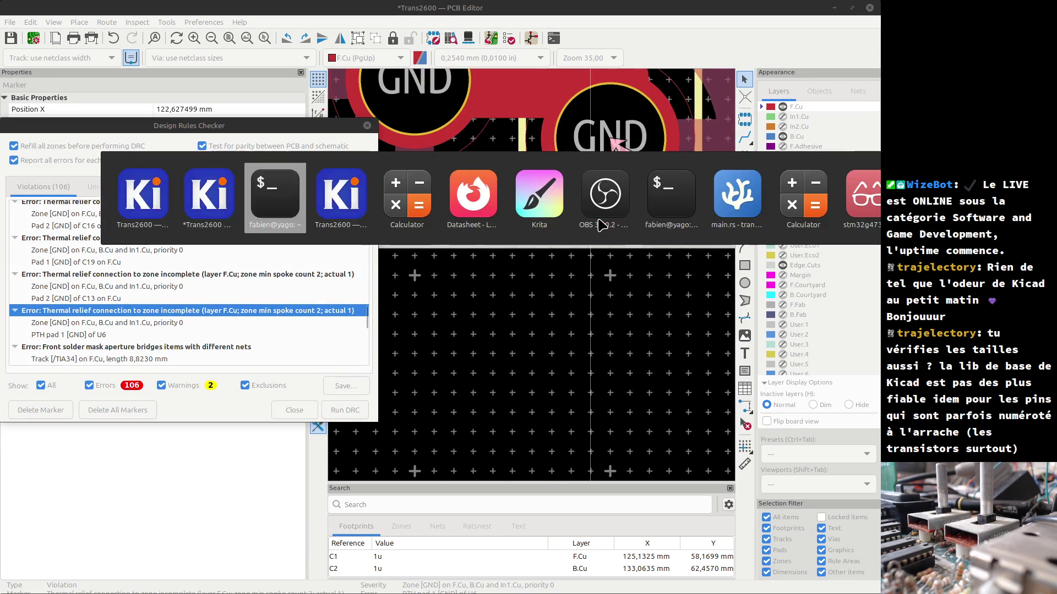
{"action": "key", "text": "alt+Tab"}
{"action": "key", "text": "alt+Tab"}
{"action": "key", "text": "alt+Tab"}
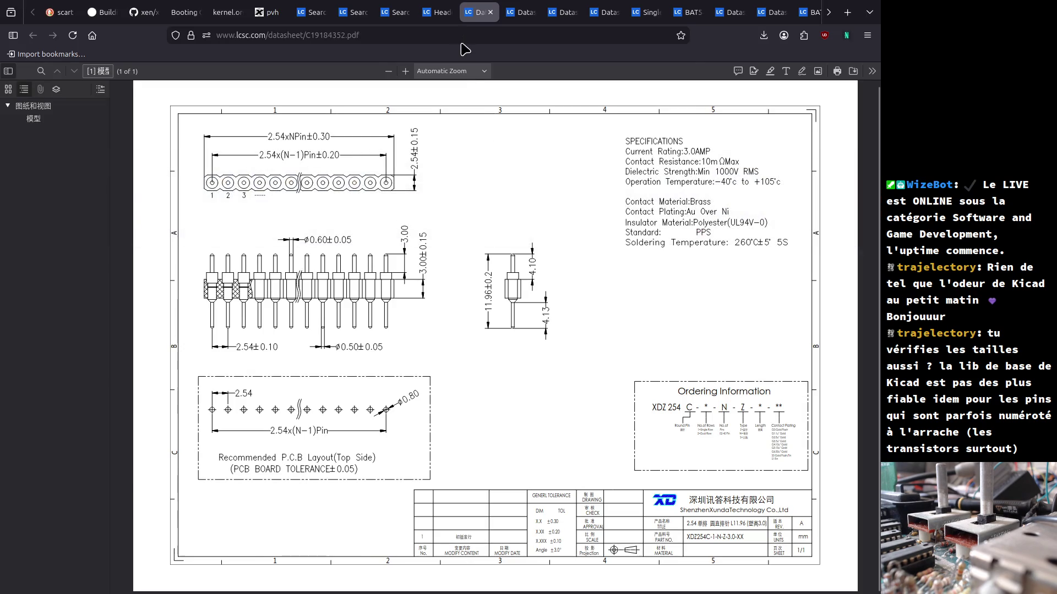
- Search the web for 'jlcpcb capabilities' and open the JLCPCB Capabilities page
{"action": "left_click", "coordinate": [460, 35]}
{"action": "type", "text": "jlcpc"}
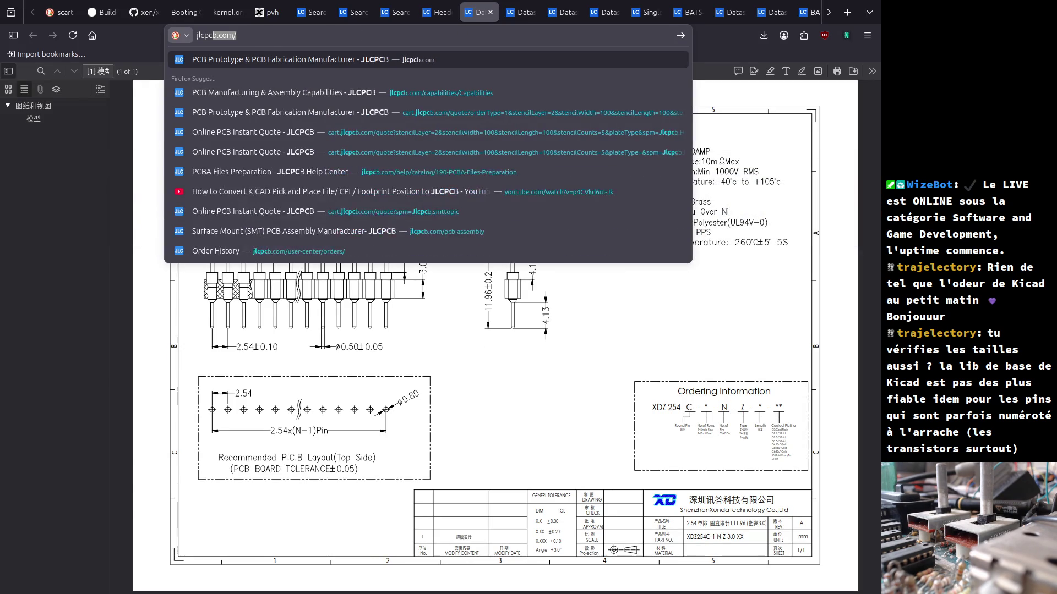
{"action": "type", "text": "b capabilities"}
{"action": "key", "text": "Return"}
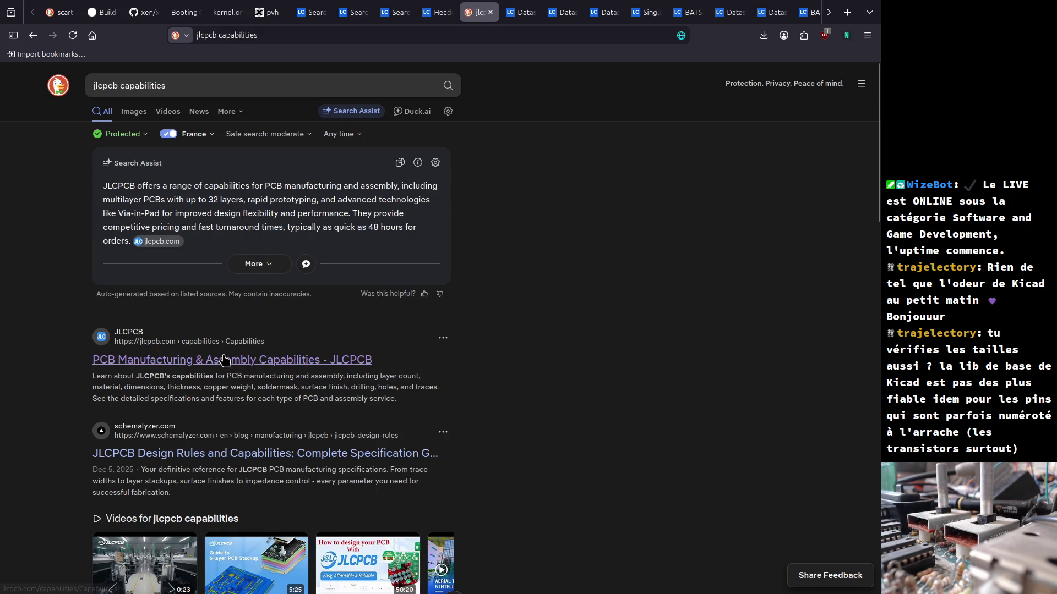
{"action": "left_click", "coordinate": [225, 365]}
- Expand the Drilling section and review its hole, slot and pad-spacing limits
{"action": "scroll", "coordinate": [363, 430], "scroll_direction": "down", "scroll_amount": 10}
{"action": "scroll", "coordinate": [298, 324], "scroll_direction": "down", "scroll_amount": 15}
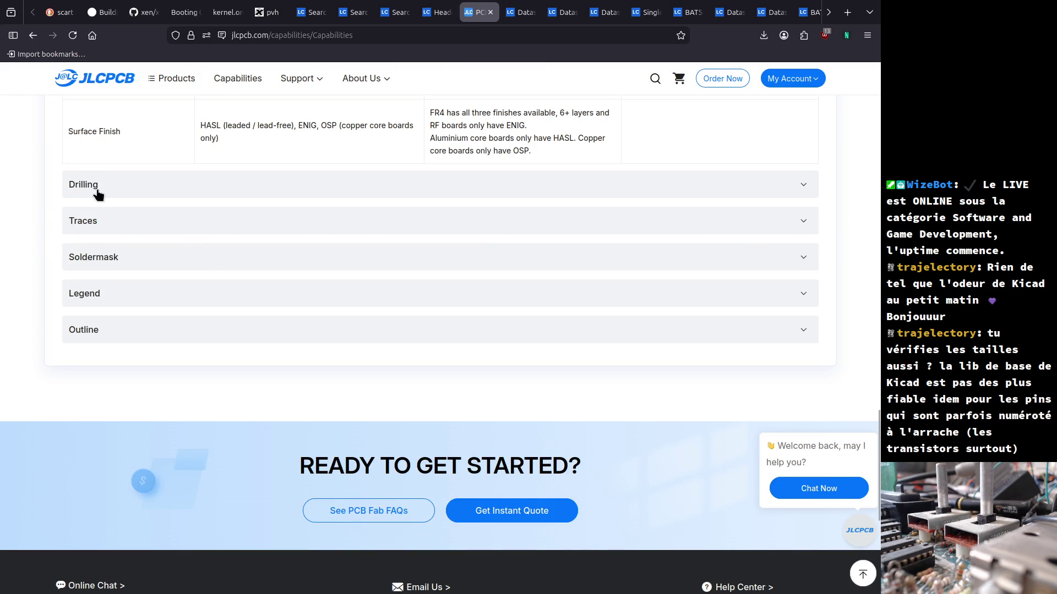
{"action": "left_click", "coordinate": [96, 192]}
{"action": "scroll", "coordinate": [671, 303], "scroll_direction": "down", "scroll_amount": 10}
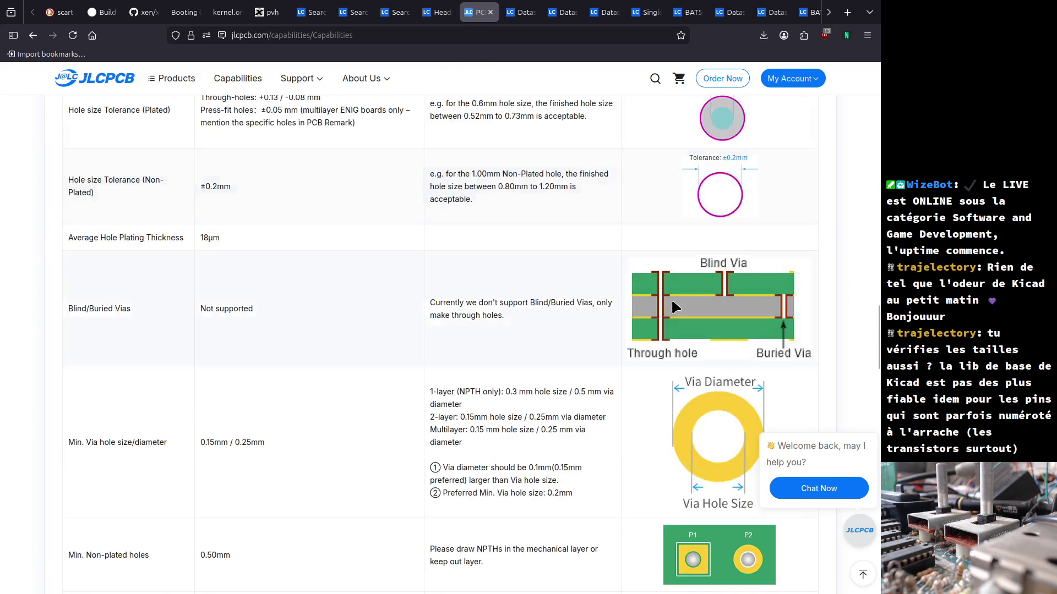
{"action": "scroll", "coordinate": [665, 306], "scroll_direction": "down", "scroll_amount": 5}
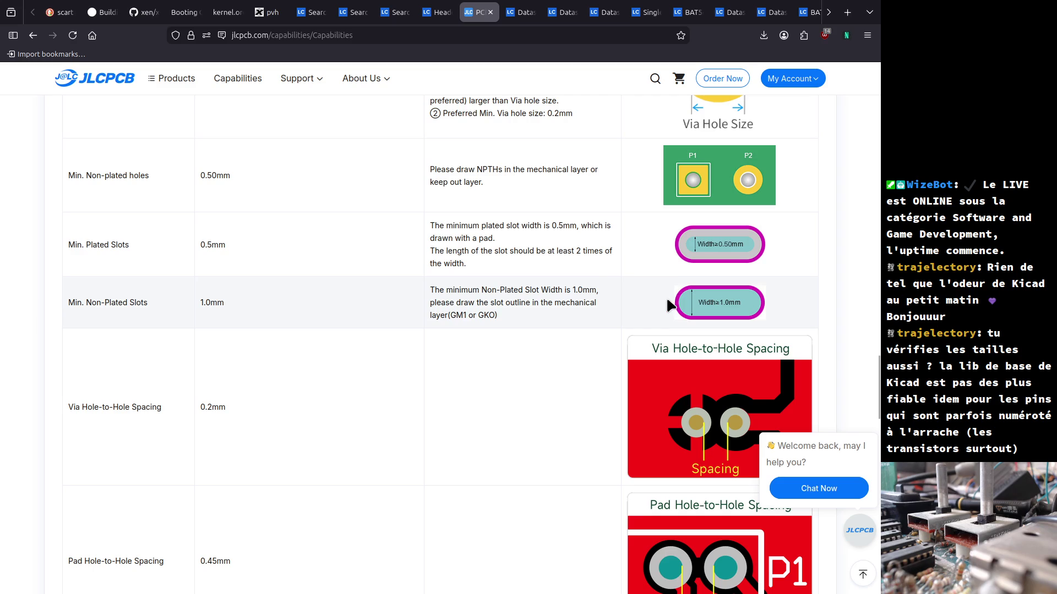
{"action": "scroll", "coordinate": [677, 309], "scroll_direction": "down", "scroll_amount": 5}
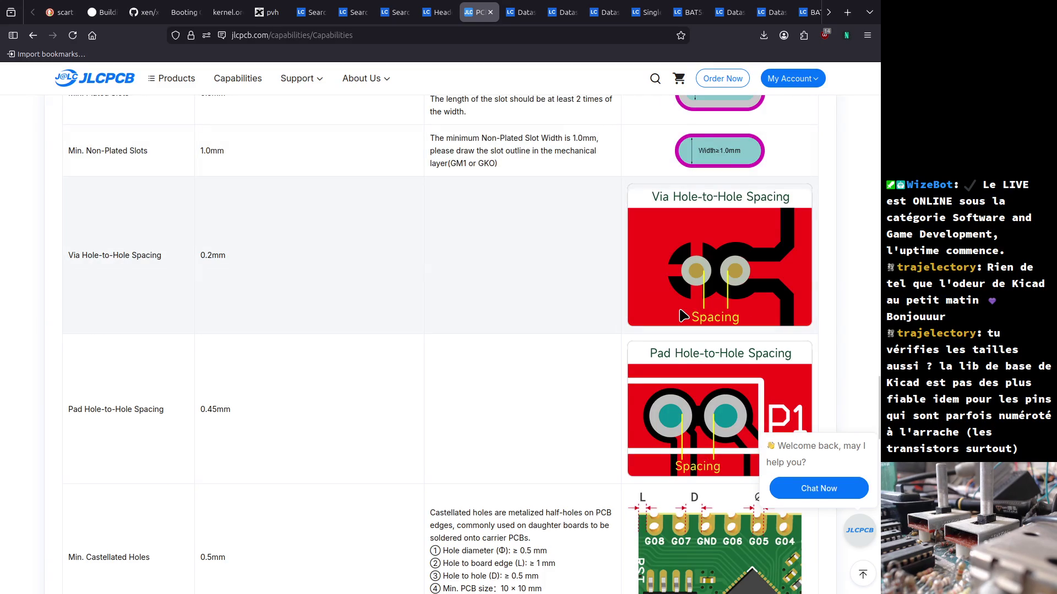
{"action": "scroll", "coordinate": [683, 316], "scroll_direction": "down", "scroll_amount": 5}
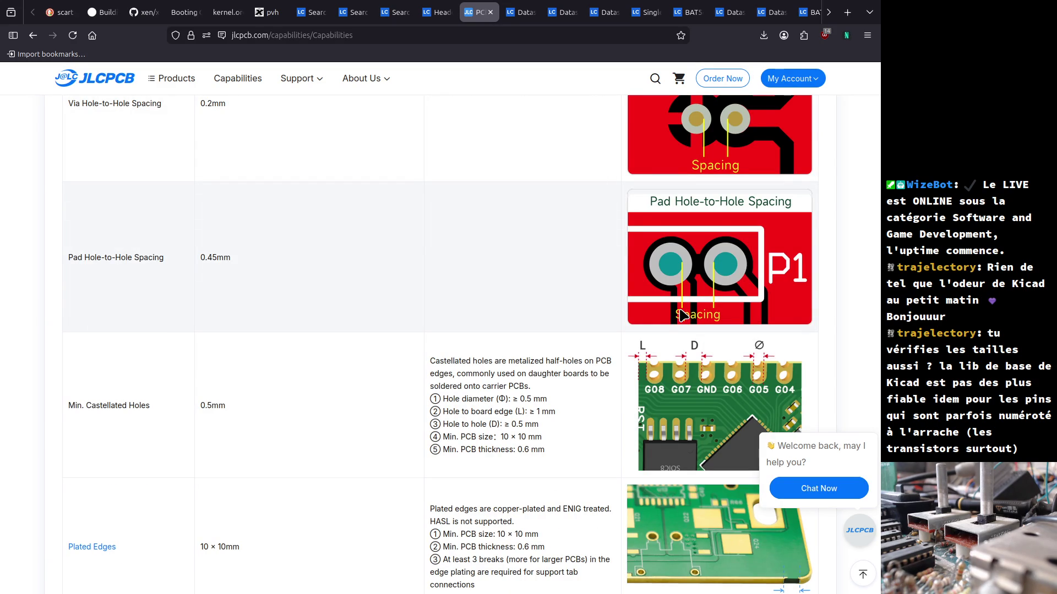
{"action": "right_click", "coordinate": [682, 315]}
{"action": "left_click", "coordinate": [474, 301]}
{"action": "scroll", "coordinate": [474, 301], "scroll_direction": "down", "scroll_amount": 7}
{"action": "scroll", "coordinate": [476, 305], "scroll_direction": "down", "scroll_amount": 10}
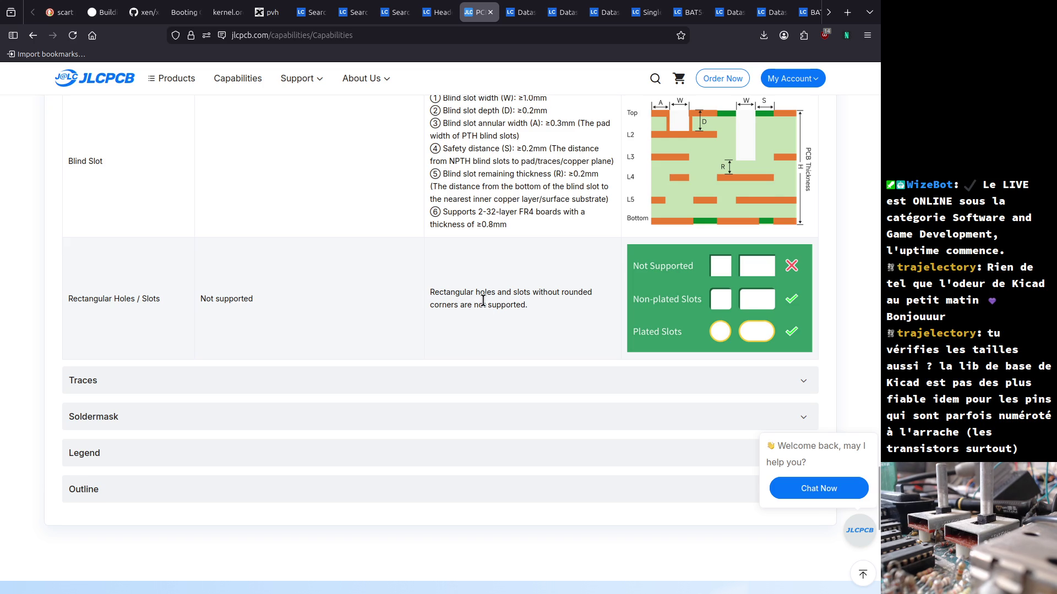
- Scroll back up to the top of the Capabilities page and start a page search
{"action": "scroll", "coordinate": [483, 301], "scroll_direction": "up", "scroll_amount": 4}
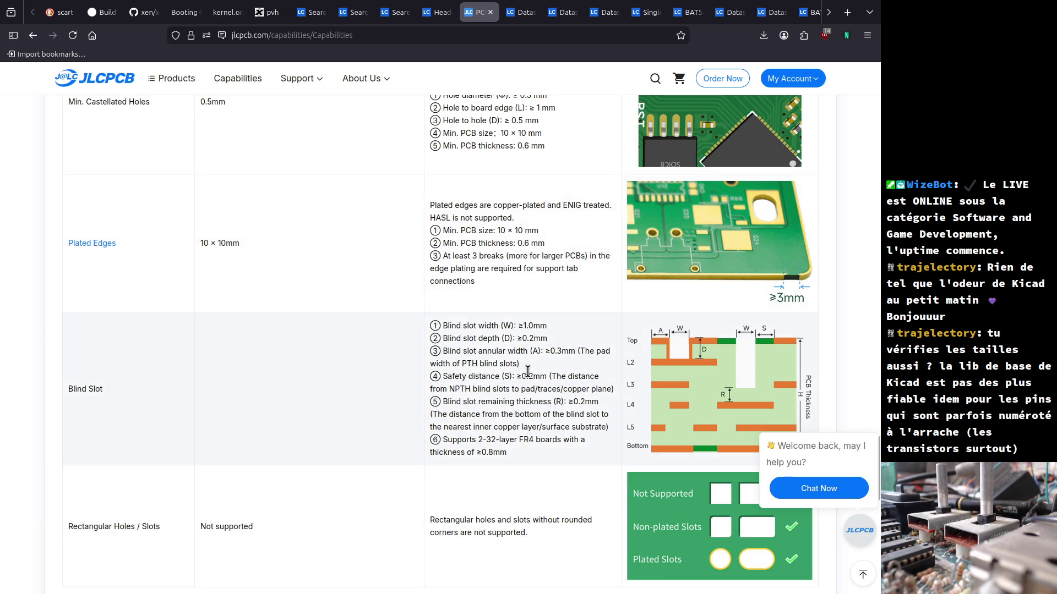
{"action": "scroll", "coordinate": [544, 385], "scroll_direction": "up", "scroll_amount": 4}
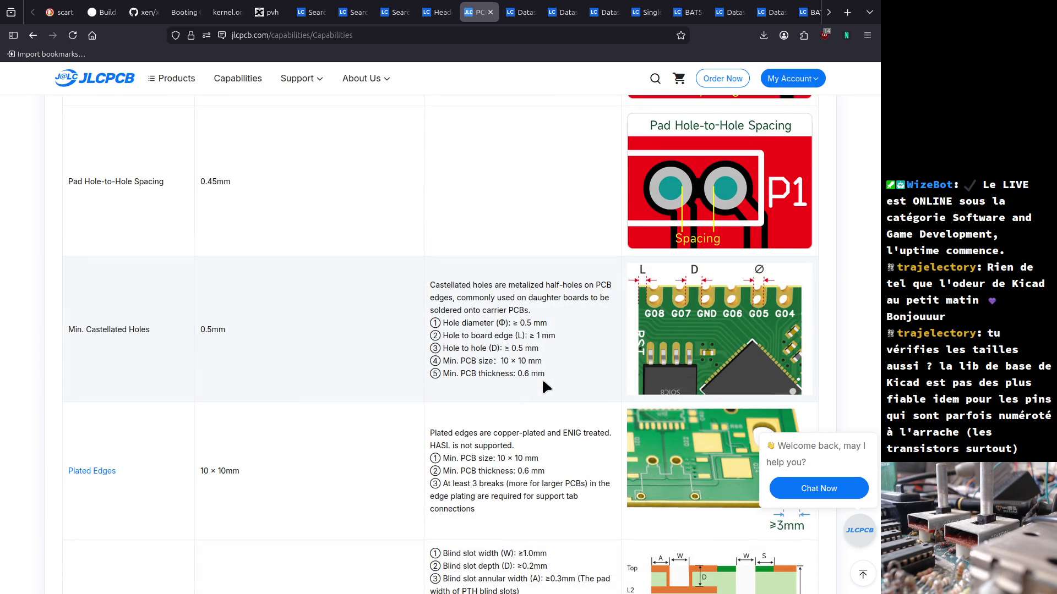
{"action": "scroll", "coordinate": [544, 383], "scroll_direction": "up", "scroll_amount": 4}
{"action": "scroll", "coordinate": [542, 382], "scroll_direction": "up", "scroll_amount": 4}
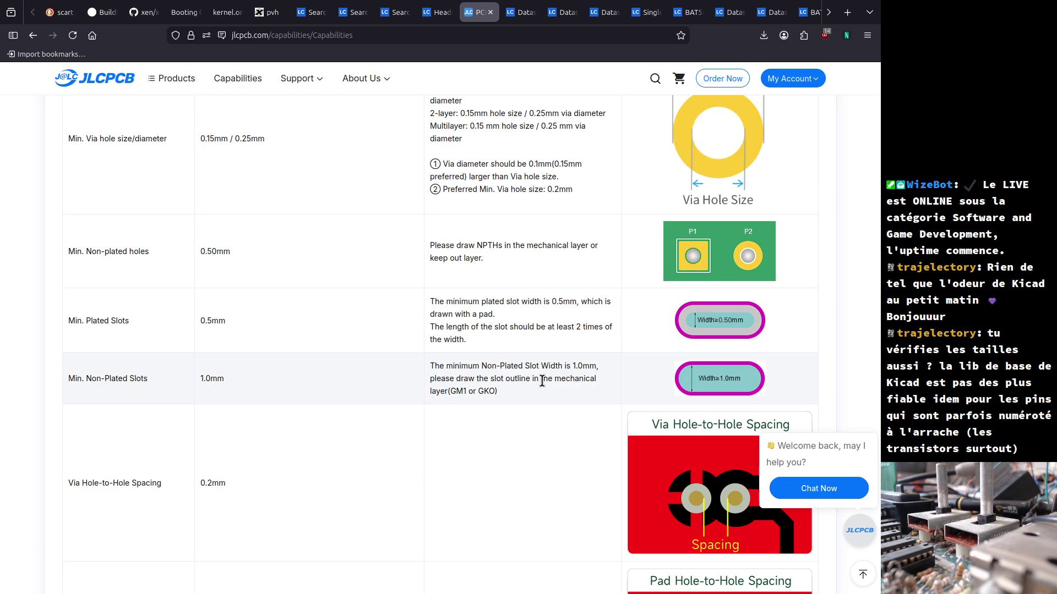
{"action": "scroll", "coordinate": [542, 381], "scroll_direction": "up", "scroll_amount": 4}
{"action": "scroll", "coordinate": [542, 382], "scroll_direction": "up", "scroll_amount": 4}
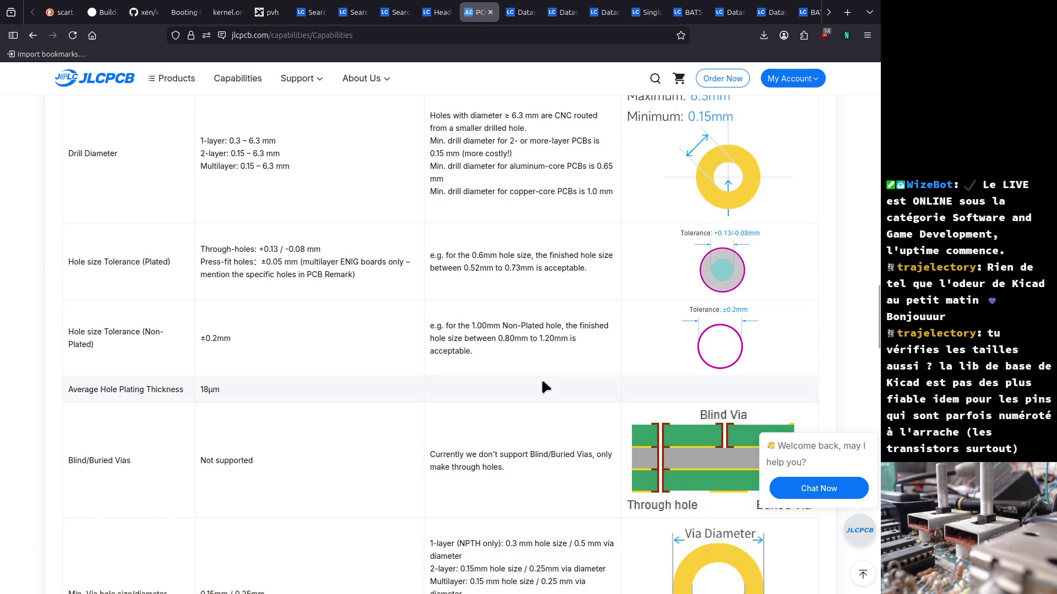
{"action": "scroll", "coordinate": [542, 387], "scroll_direction": "up", "scroll_amount": 4}
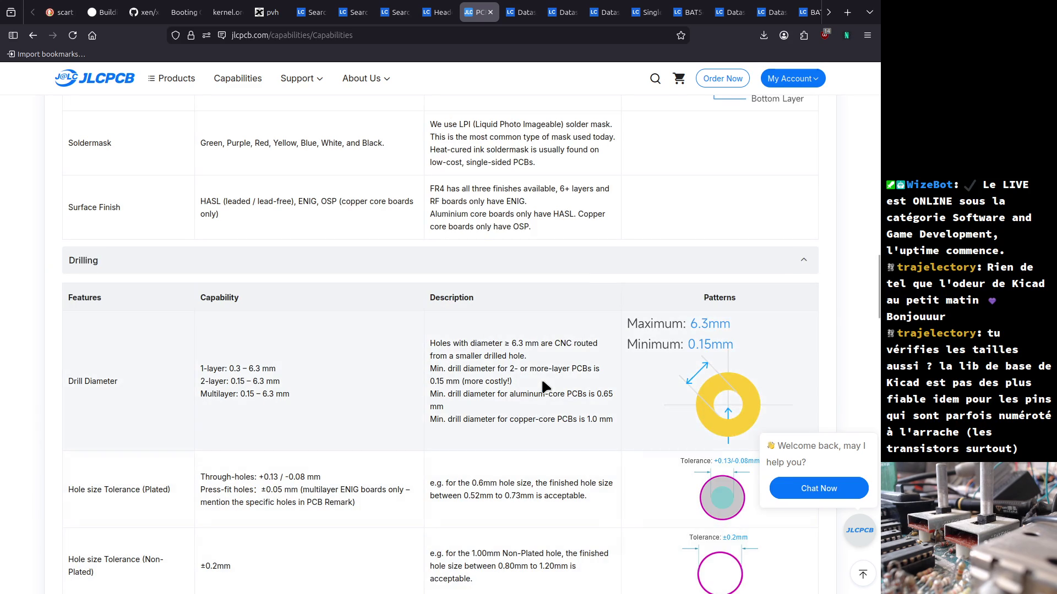
{"action": "scroll", "coordinate": [409, 296], "scroll_direction": "up", "scroll_amount": 20}
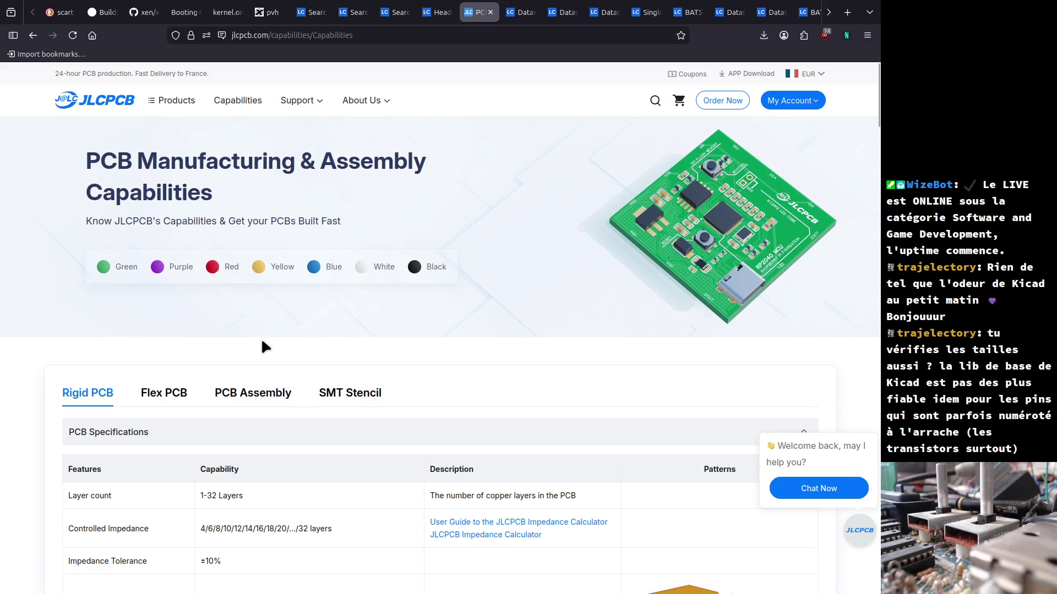
{"action": "key", "text": "ctrl+f"}
- Search the page for 'border', finding no match, review the Drilling table, and return to KiCad
{"action": "type", "text": "border"}
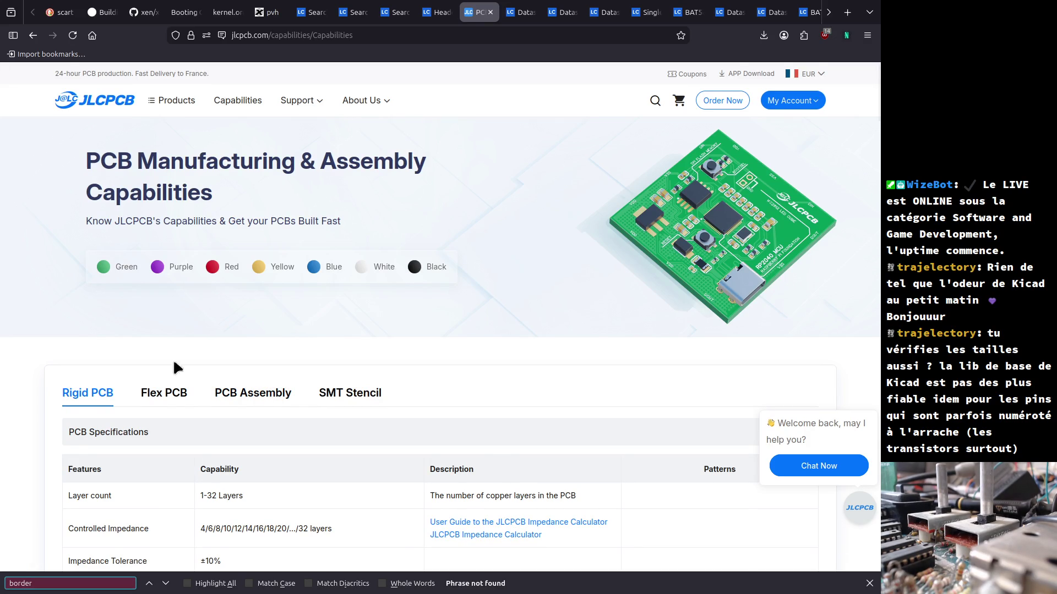
{"action": "scroll", "coordinate": [177, 366], "scroll_direction": "down", "scroll_amount": 8}
{"action": "scroll", "coordinate": [187, 369], "scroll_direction": "down", "scroll_amount": 7}
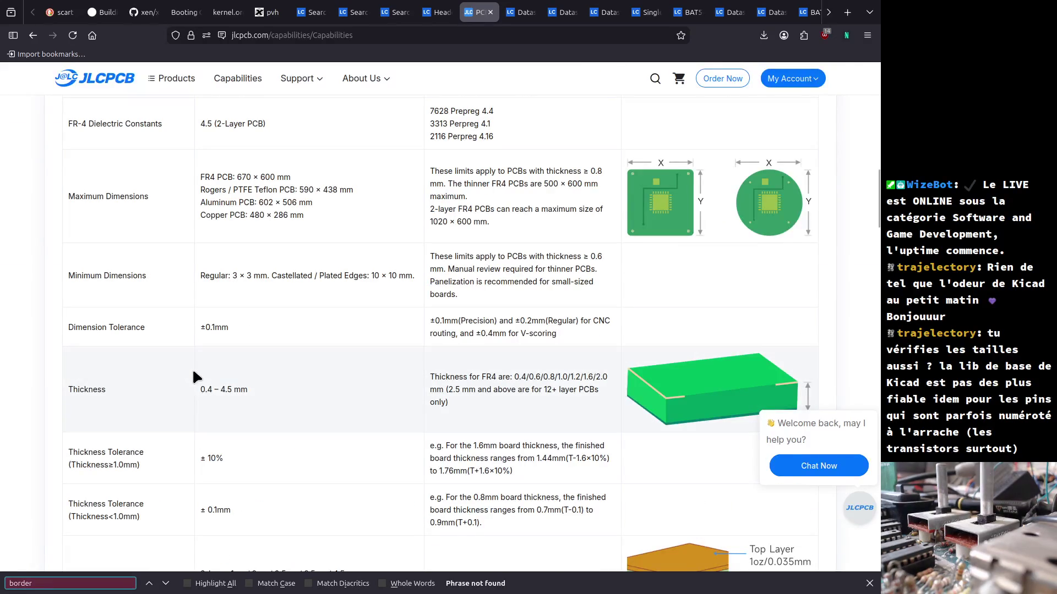
{"action": "scroll", "coordinate": [194, 372], "scroll_direction": "down", "scroll_amount": 10}
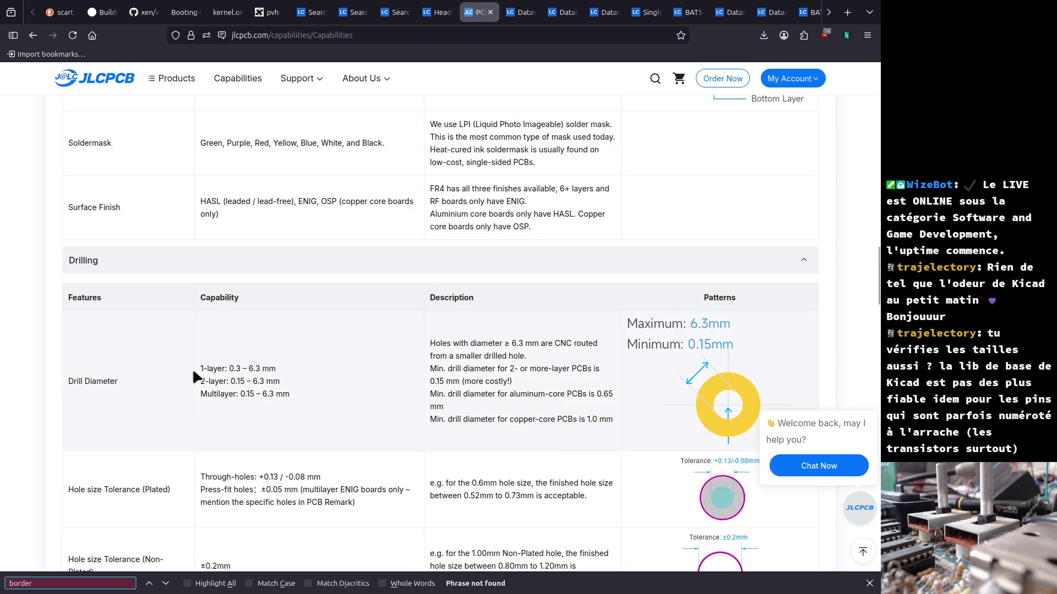
{"action": "scroll", "coordinate": [193, 372], "scroll_direction": "down", "scroll_amount": 3}
{"action": "scroll", "coordinate": [193, 372], "scroll_direction": "down", "scroll_amount": 5}
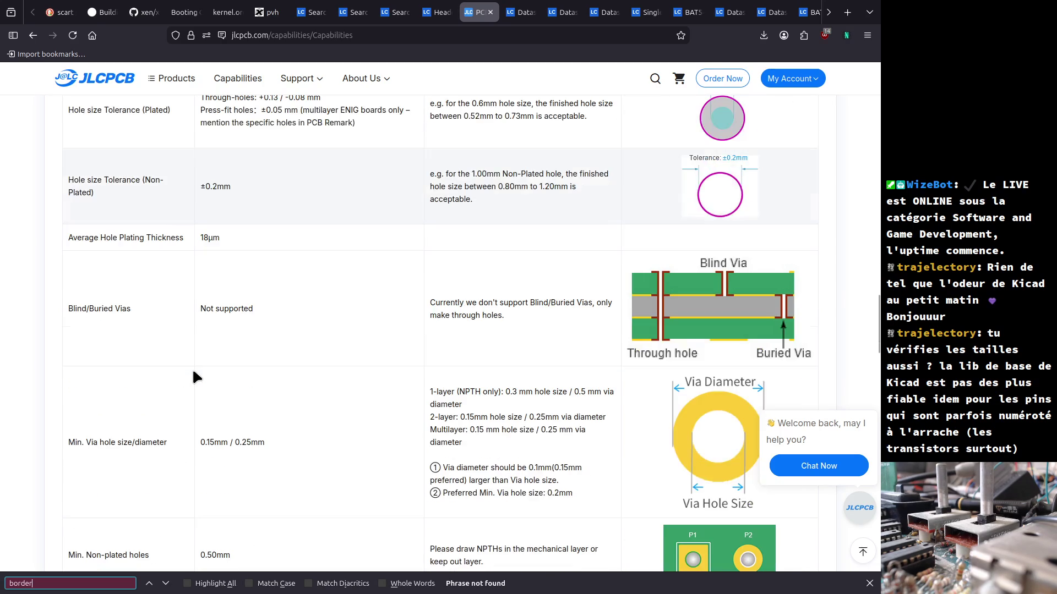
{"action": "scroll", "coordinate": [193, 372], "scroll_direction": "down", "scroll_amount": 4}
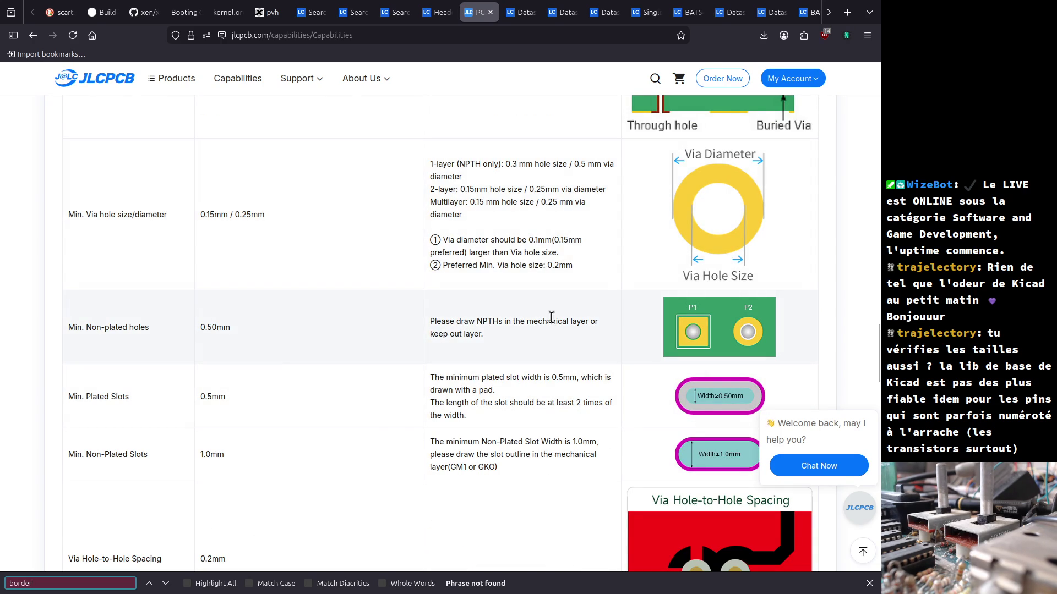
{"action": "scroll", "coordinate": [576, 297], "scroll_direction": "up", "scroll_amount": 5}
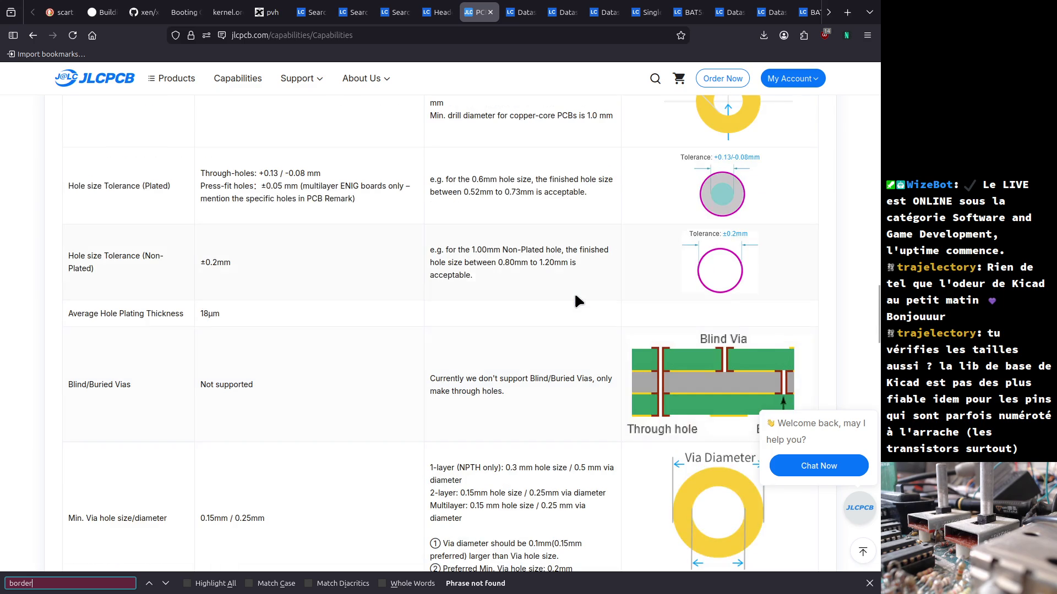
{"action": "scroll", "coordinate": [575, 298], "scroll_direction": "up", "scroll_amount": 4}
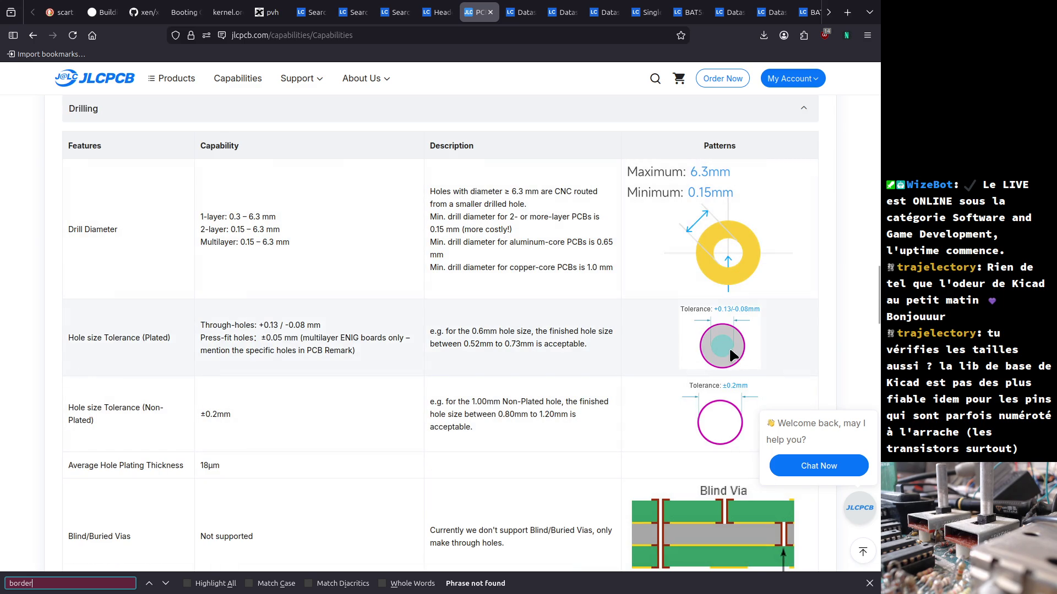
{"action": "scroll", "coordinate": [710, 338], "scroll_direction": "down", "scroll_amount": 10}
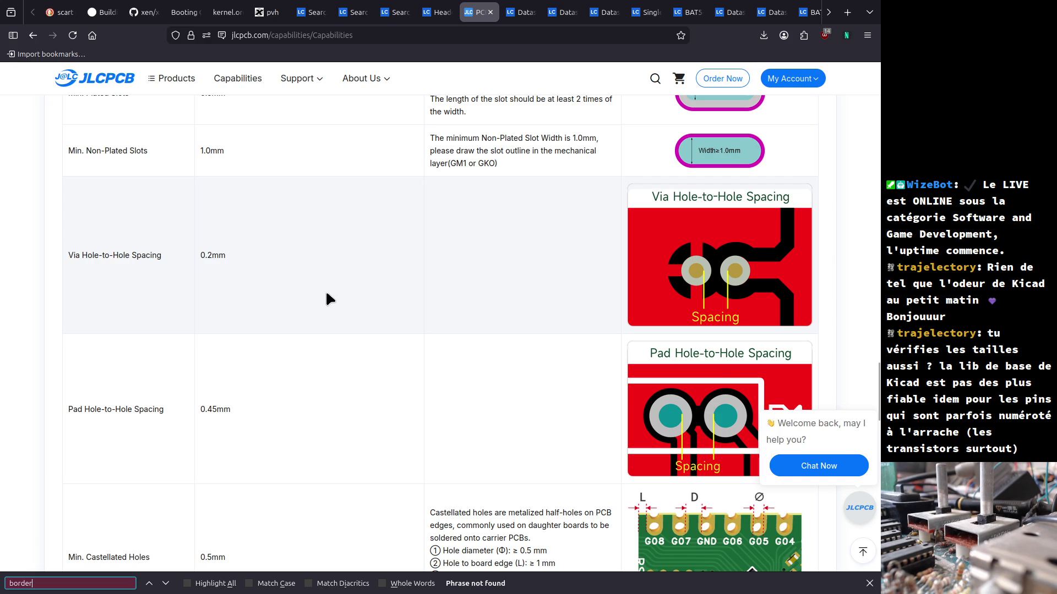
{"action": "scroll", "coordinate": [333, 293], "scroll_direction": "down", "scroll_amount": 2}
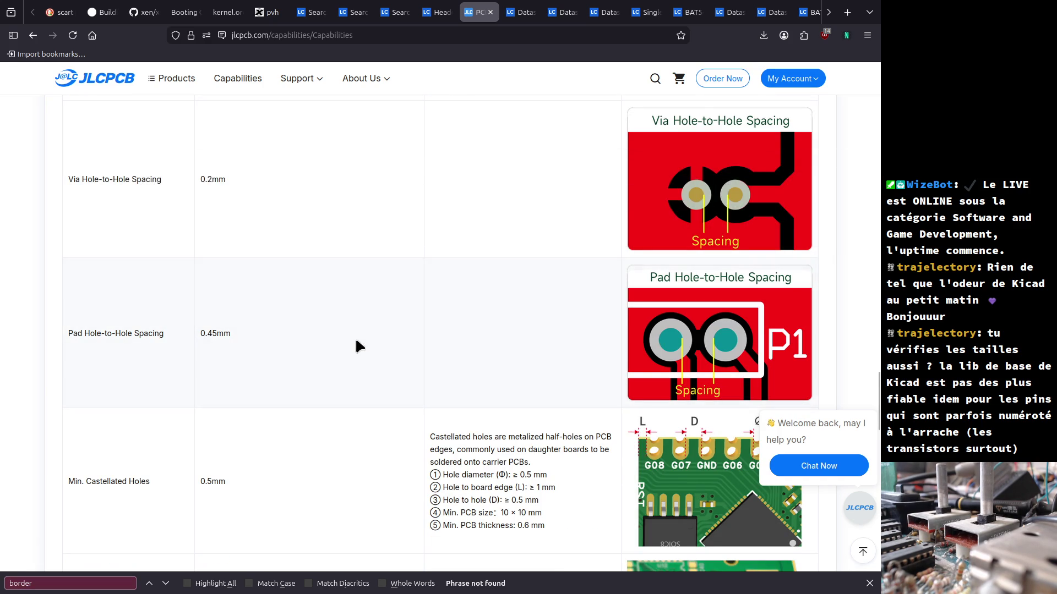
{"action": "key", "text": "alt+Tab"}
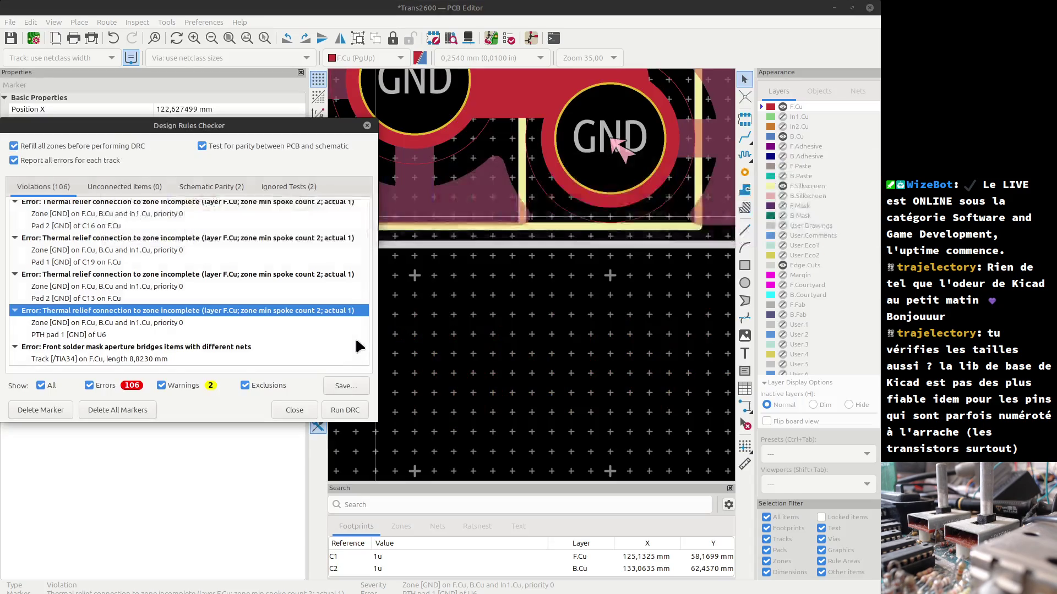
- Close the Design Rules Checker and measure clearances from the U6 pad edges
{"action": "scroll", "coordinate": [555, 231], "scroll_direction": "up", "scroll_amount": 3}
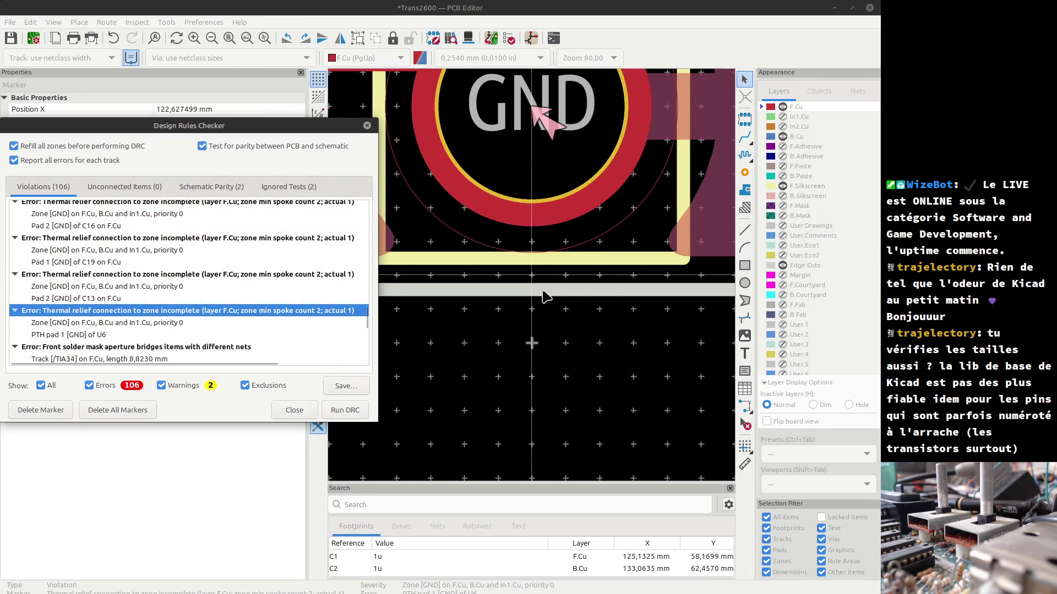
{"action": "key", "text": "Escape"}
{"action": "left_click", "coordinate": [744, 464]}
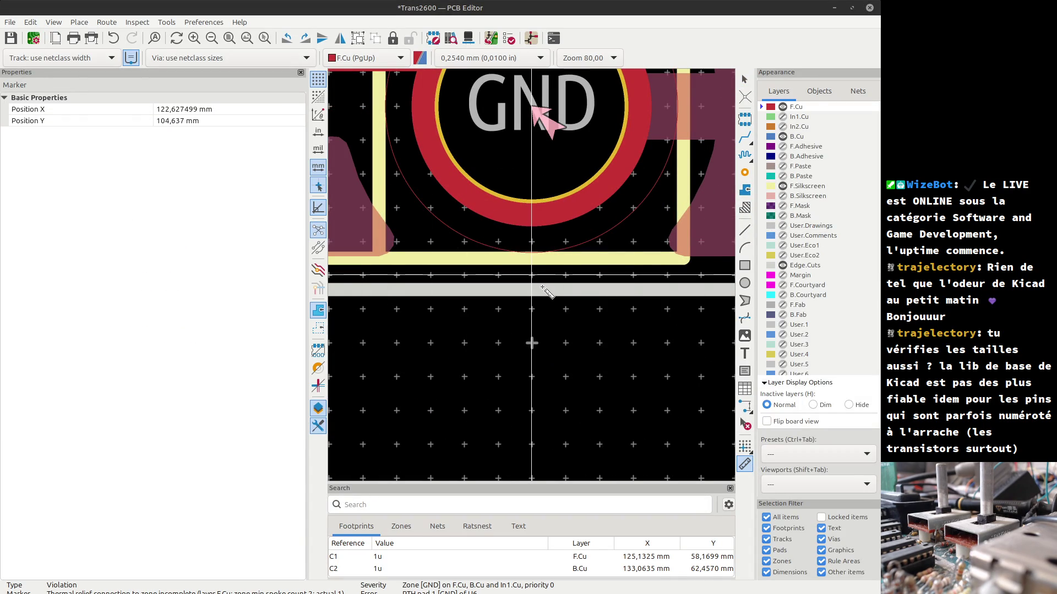
{"action": "left_click", "coordinate": [532, 201]}
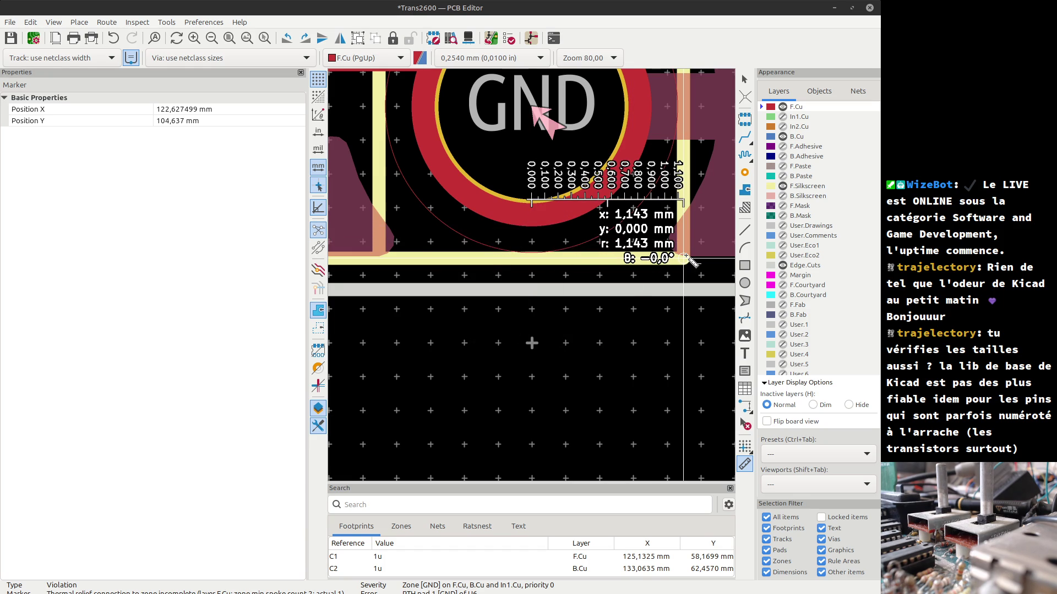
{"action": "scroll", "coordinate": [533, 278], "scroll_direction": "down", "scroll_amount": 6}
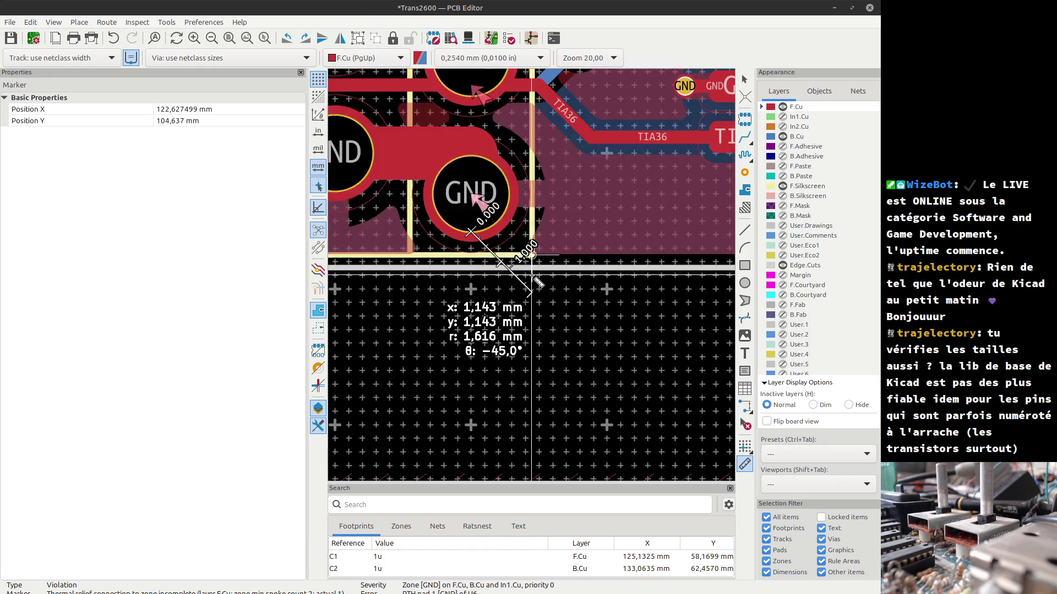
{"action": "scroll", "coordinate": [536, 278], "scroll_direction": "up", "scroll_amount": 2}
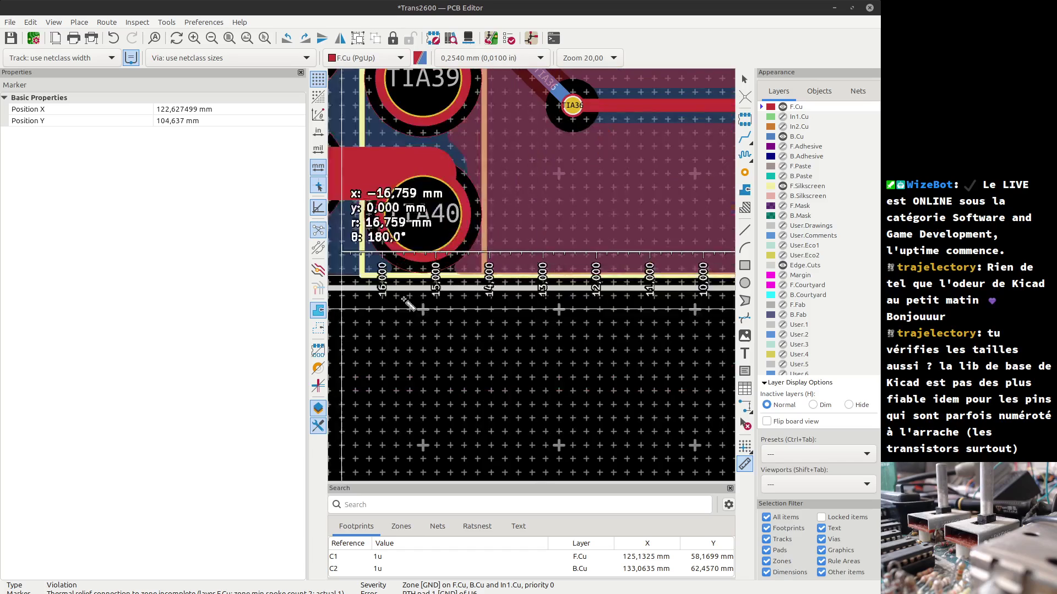
{"action": "scroll", "coordinate": [396, 270], "scroll_direction": "down", "scroll_amount": 1}
{"action": "scroll", "coordinate": [398, 267], "scroll_direction": "up", "scroll_amount": 3}
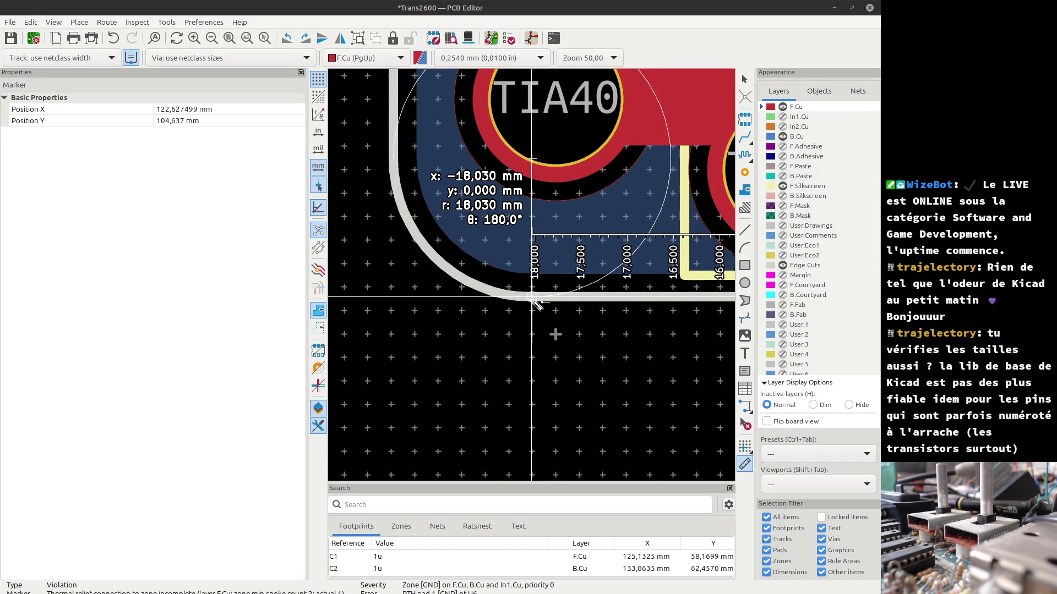
{"action": "scroll", "coordinate": [533, 299], "scroll_direction": "down", "scroll_amount": 6}
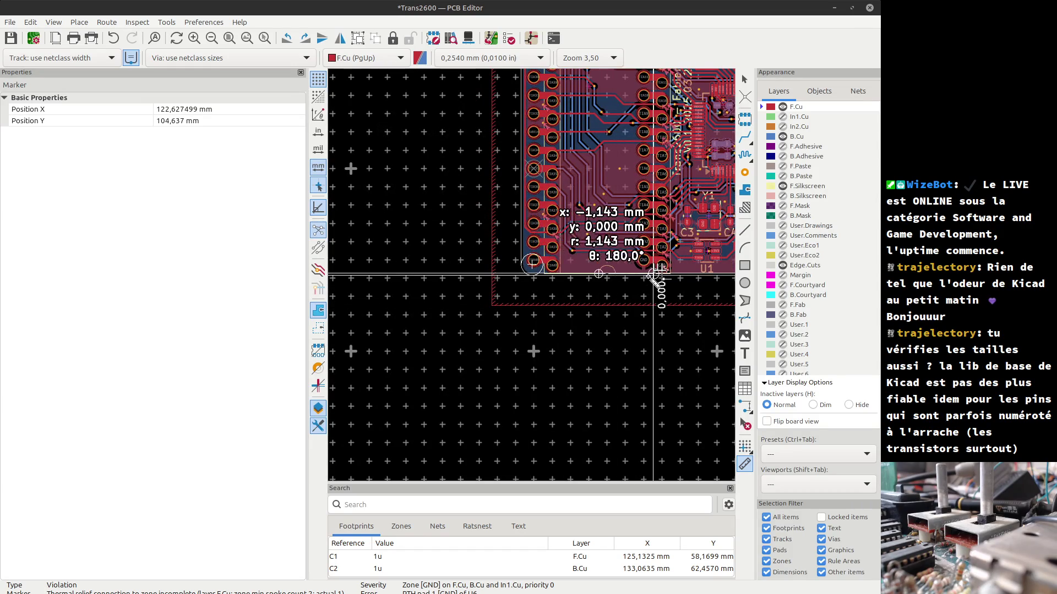
{"action": "scroll", "coordinate": [532, 278], "scroll_direction": "up", "scroll_amount": 2}
{"action": "scroll", "coordinate": [532, 278], "scroll_direction": "up", "scroll_amount": 4}
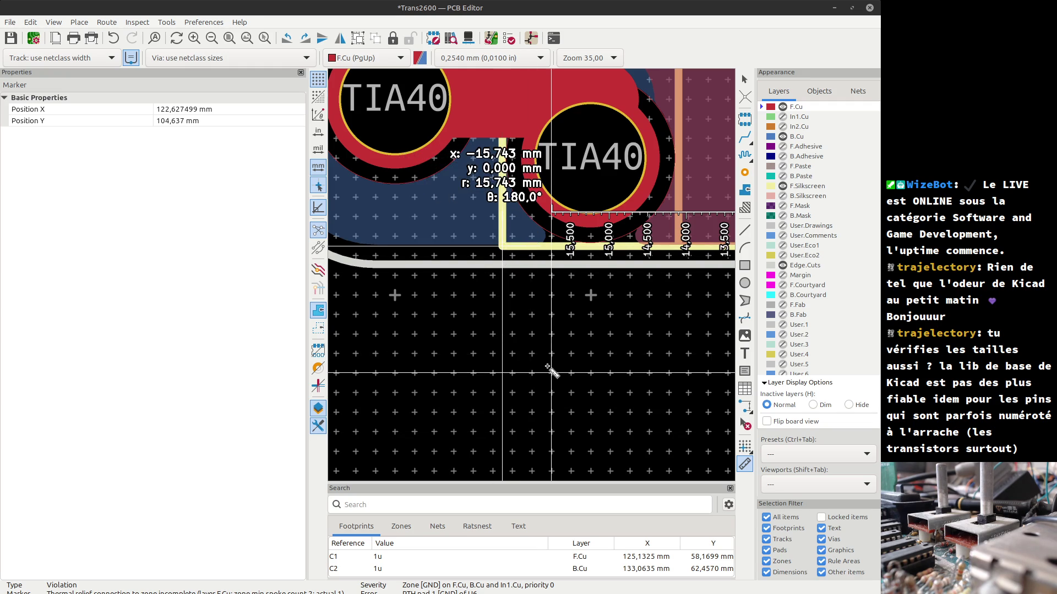
{"action": "key", "text": "Escape"}
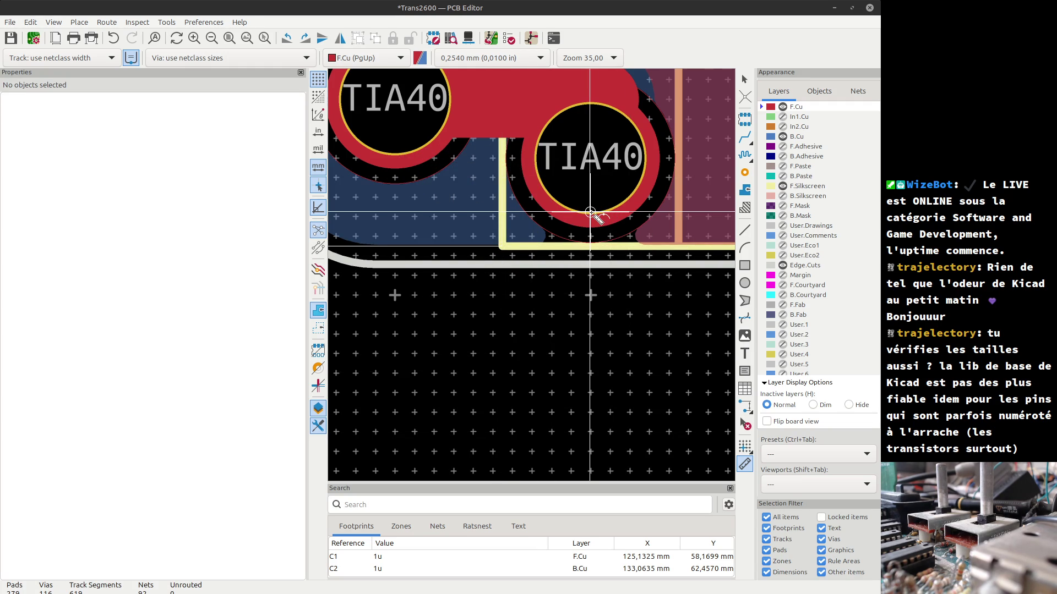
{"action": "left_click", "coordinate": [590, 212]}
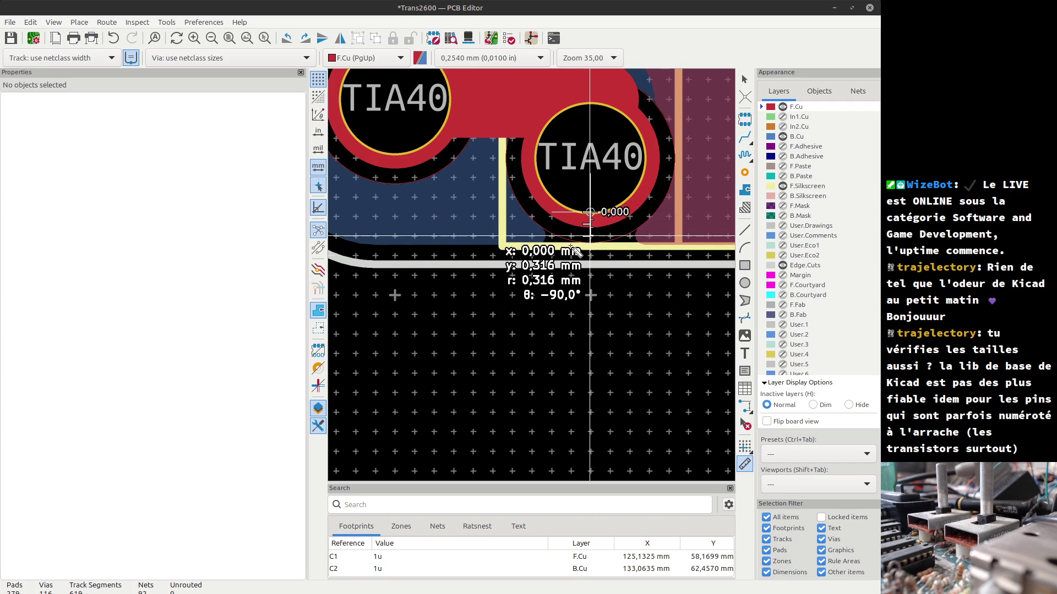
{"action": "left_click", "coordinate": [434, 266]}
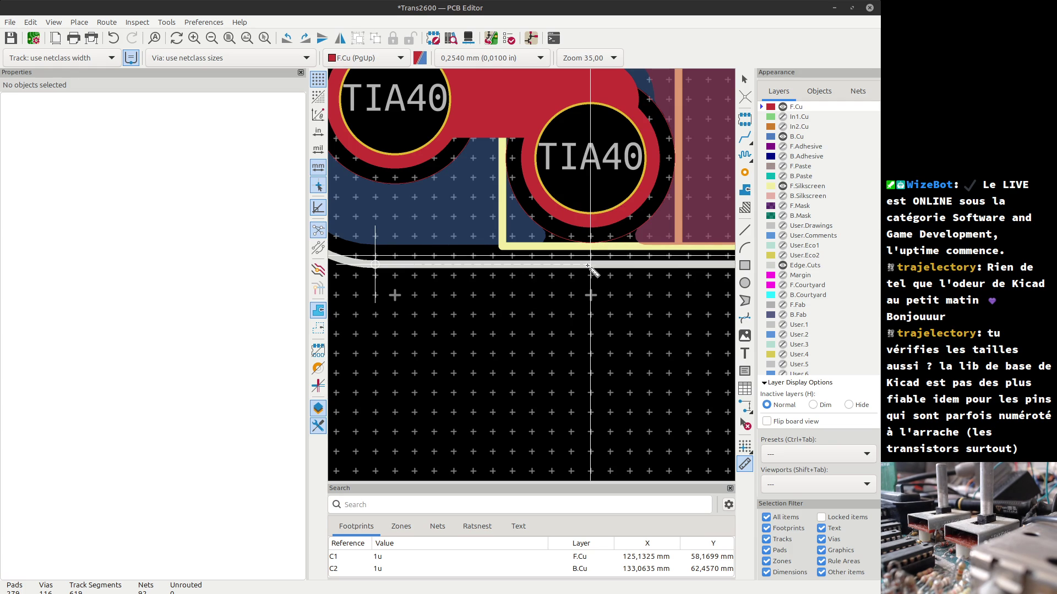
{"action": "scroll", "coordinate": [590, 265], "scroll_direction": "down", "scroll_amount": 4}
- Move the U6 socket footprint up one grid step toward the board edge
{"action": "key", "text": "Escape"}
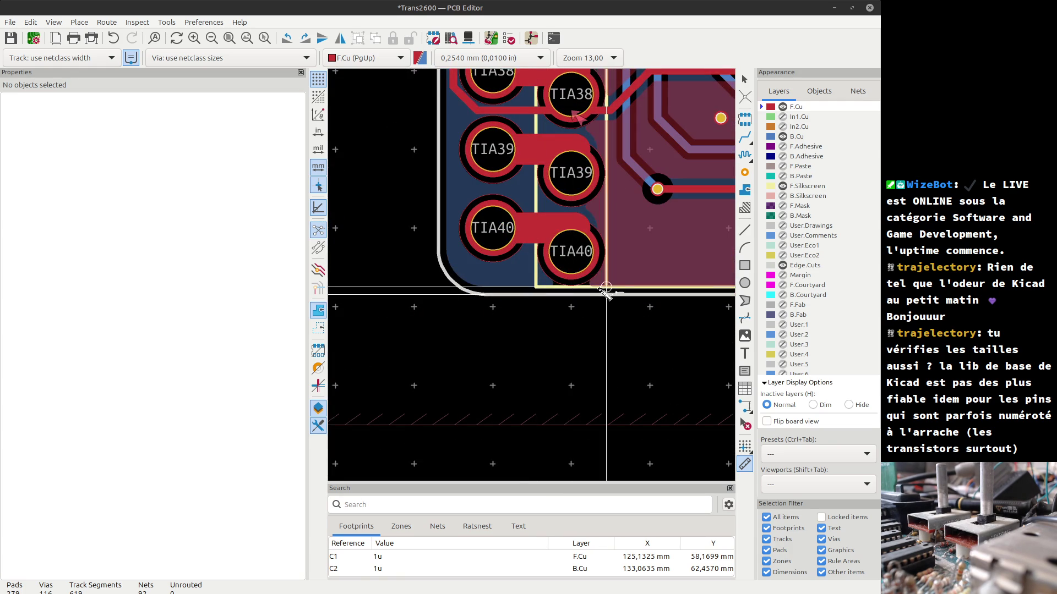
{"action": "left_click", "coordinate": [606, 292]}
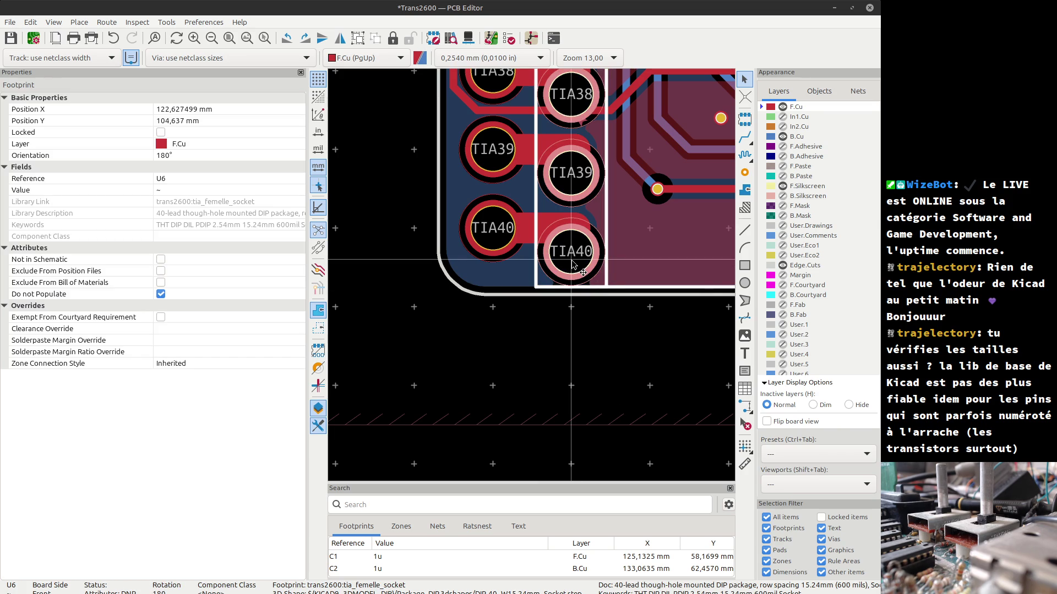
{"action": "left_click_drag", "start_coordinate": [573, 265], "coordinate": [571, 254]}
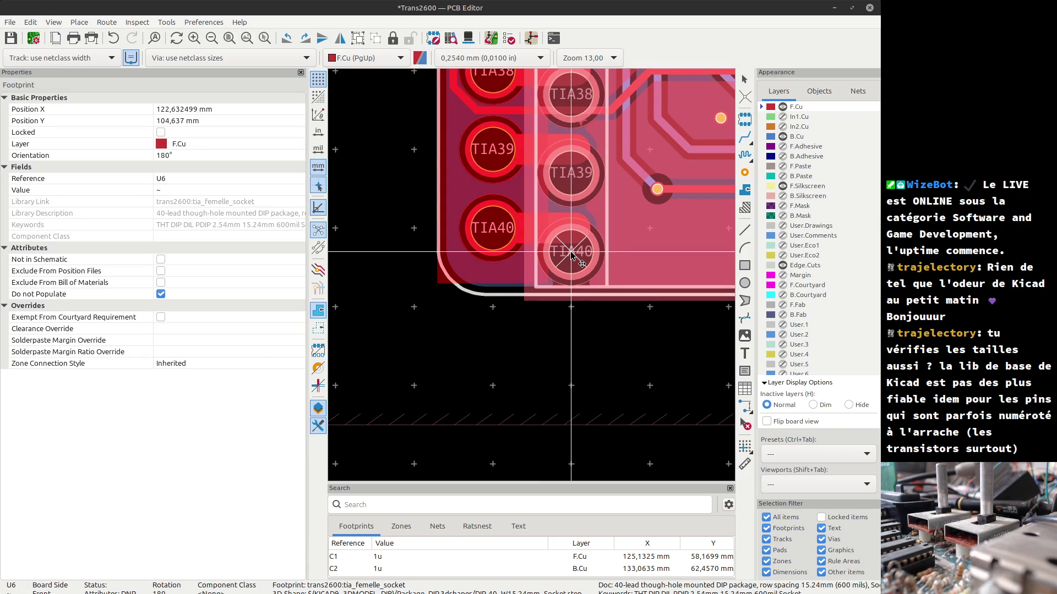
{"action": "left_click_drag", "start_coordinate": [571, 254], "coordinate": [570, 248]}
{"action": "scroll", "coordinate": [531, 275], "scroll_direction": "up", "scroll_amount": 4}
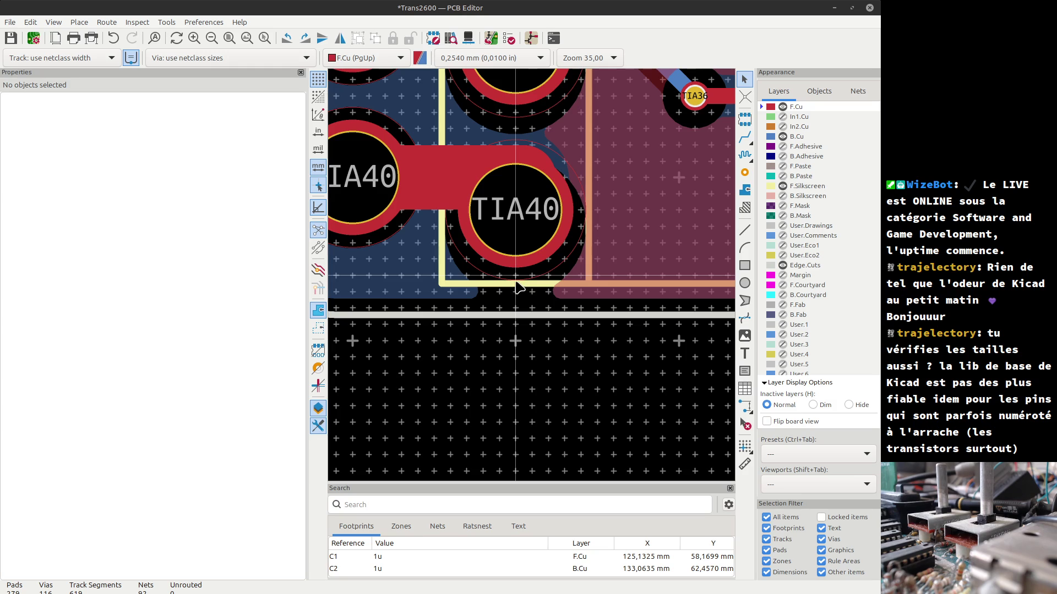
{"action": "scroll", "coordinate": [517, 261], "scroll_direction": "up", "scroll_amount": 3}
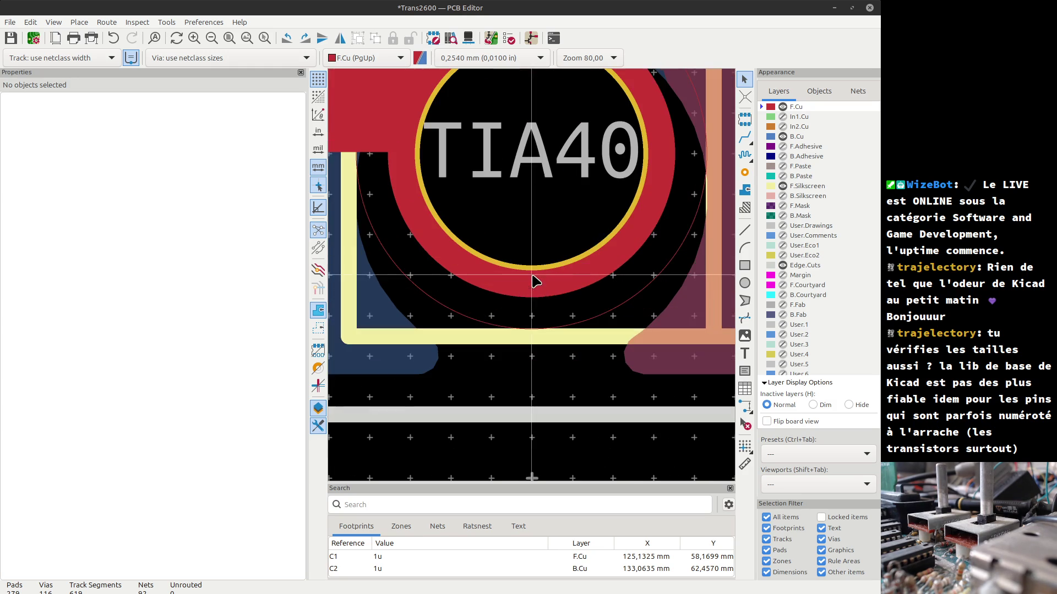
- Re-measure down from the TIA40 pad's lower edge, then zoom out to the board corner
{"action": "left_click", "coordinate": [745, 464]}
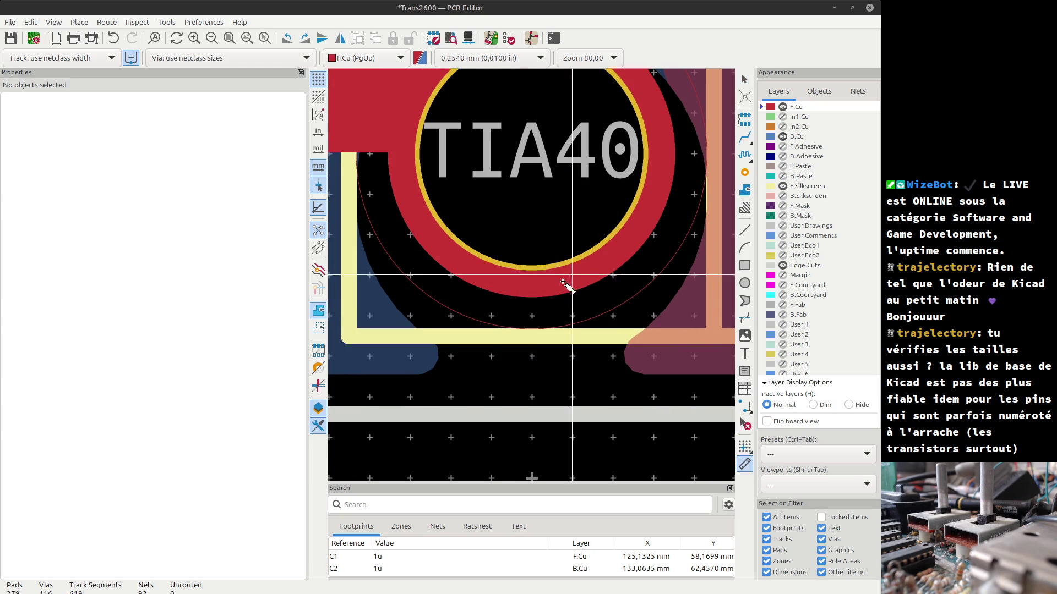
{"action": "left_click", "coordinate": [533, 277]}
{"action": "scroll", "coordinate": [531, 431], "scroll_direction": "down", "scroll_amount": 3}
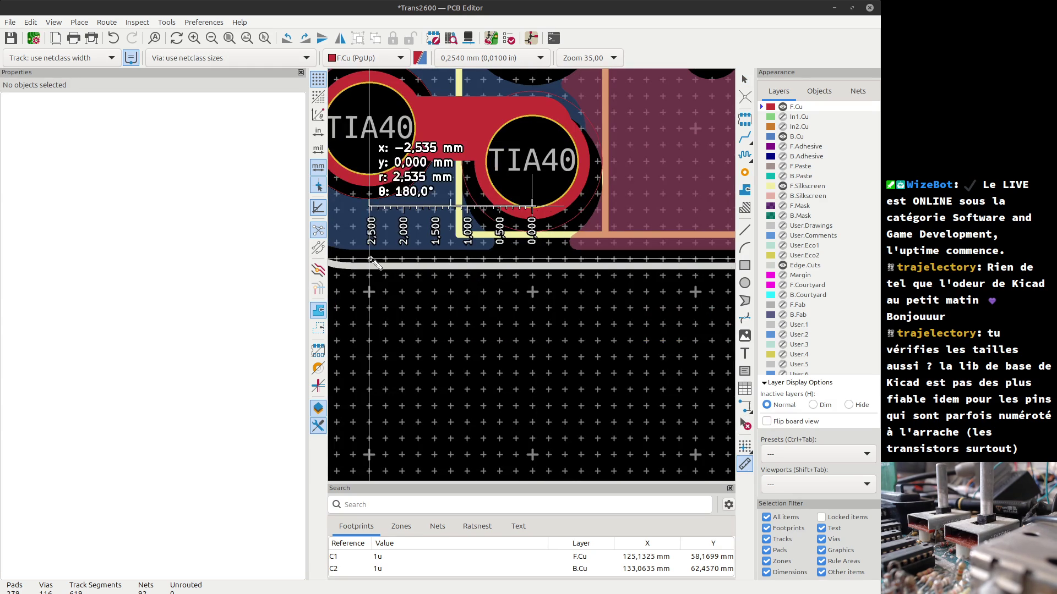
{"action": "scroll", "coordinate": [389, 273], "scroll_direction": "down", "scroll_amount": 3}
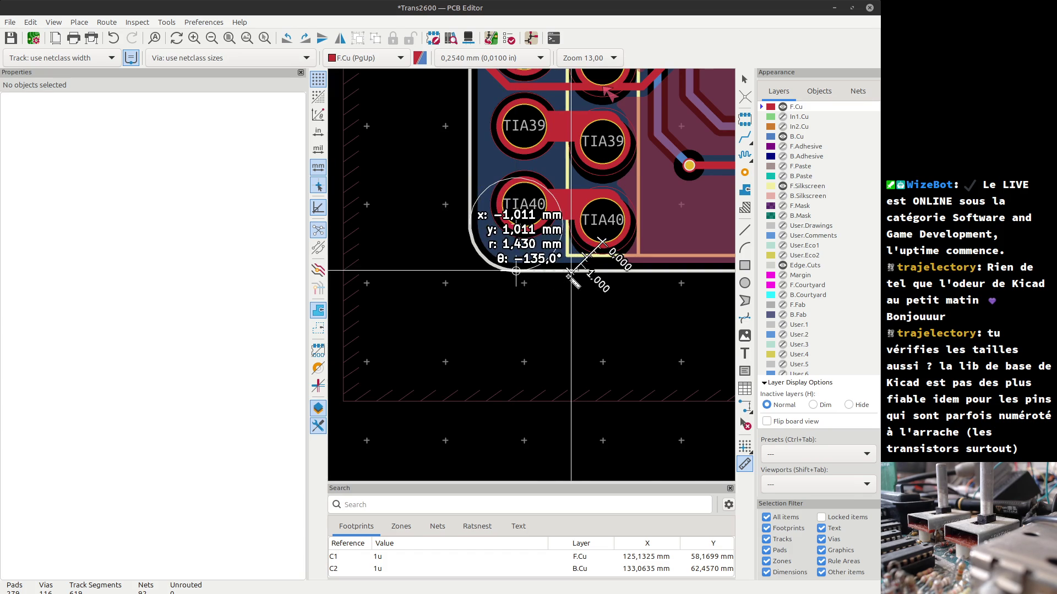
{"action": "scroll", "coordinate": [566, 302], "scroll_direction": "up", "scroll_amount": 4}
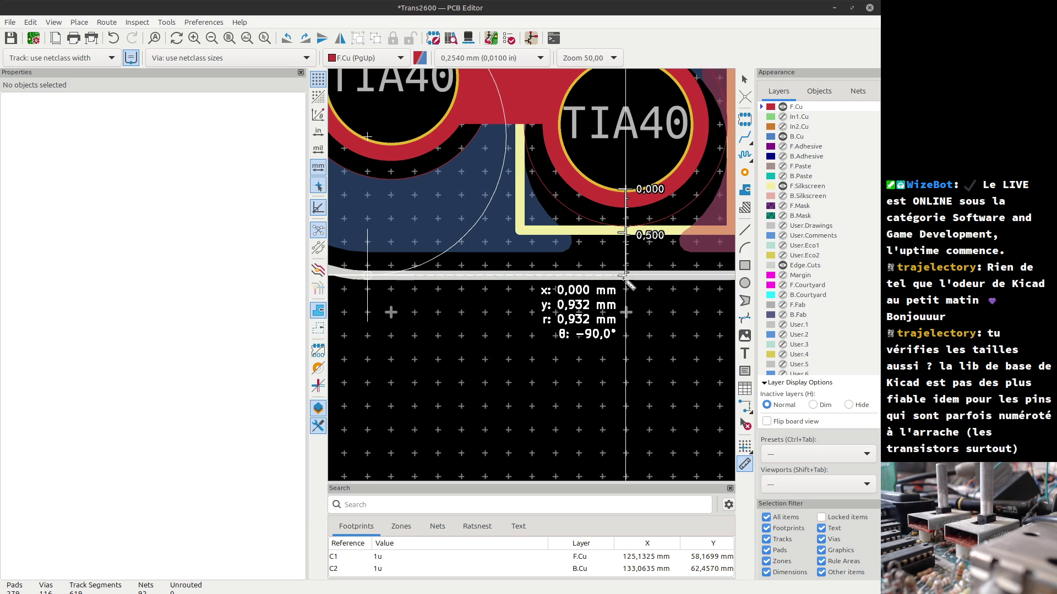
{"action": "key", "text": "Escape"}
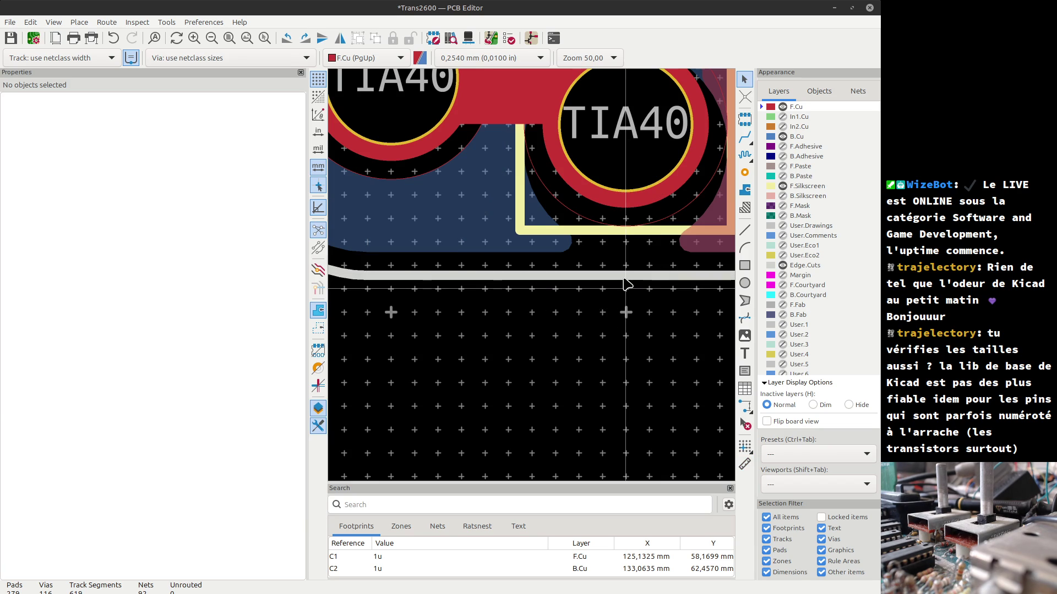
{"action": "scroll", "coordinate": [534, 282], "scroll_direction": "down", "scroll_amount": 5}
{"action": "scroll", "coordinate": [534, 282], "scroll_direction": "down", "scroll_amount": 4}
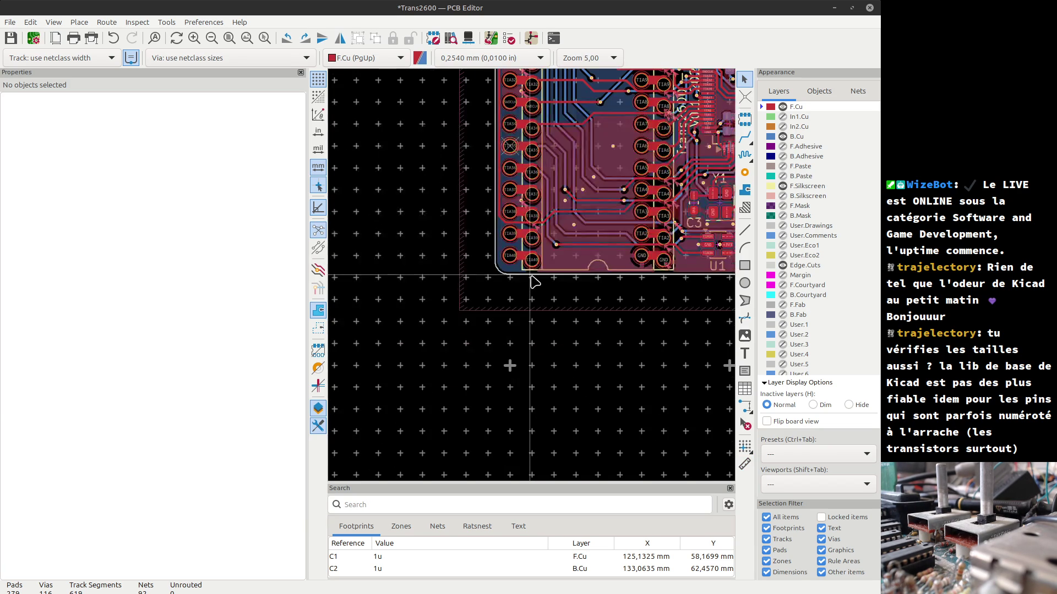
{"action": "scroll", "coordinate": [534, 281], "scroll_direction": "down", "scroll_amount": 3}
{"action": "scroll", "coordinate": [534, 282], "scroll_direction": "up", "scroll_amount": 3, "text": "shift"}
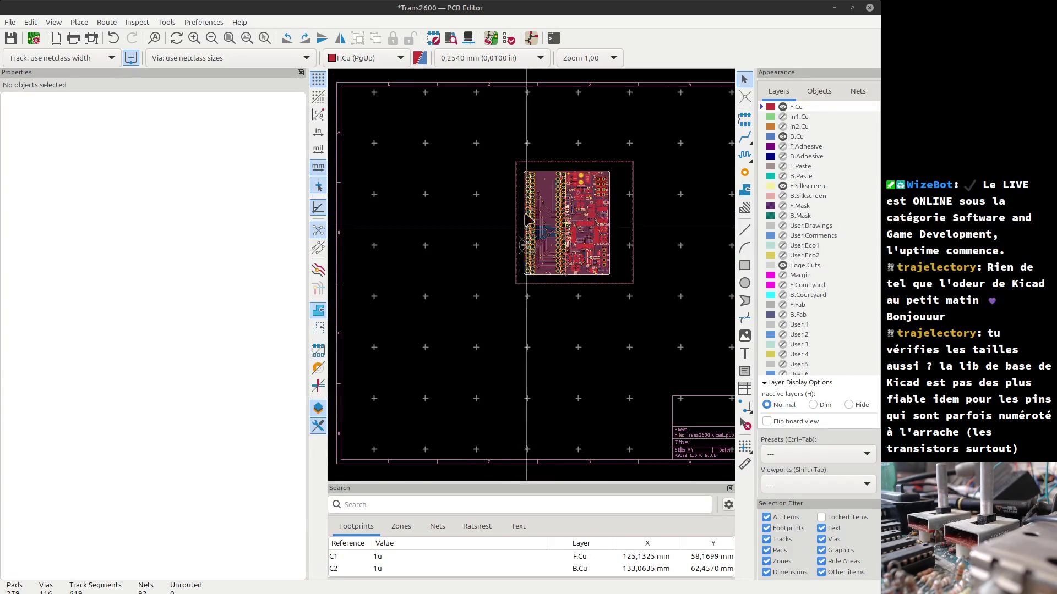
{"action": "scroll", "coordinate": [534, 282], "scroll_direction": "up", "scroll_amount": 4}
{"action": "scroll", "coordinate": [533, 277], "scroll_direction": "up", "scroll_amount": 5}
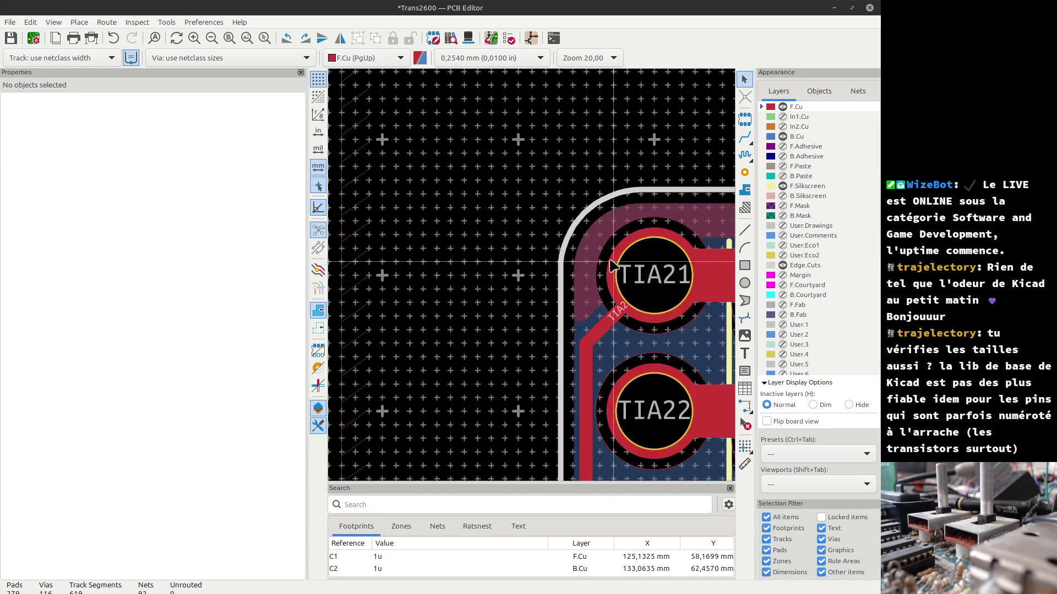
{"action": "scroll", "coordinate": [532, 278], "scroll_direction": "down", "scroll_amount": 3}
{"action": "scroll", "coordinate": [532, 278], "scroll_direction": "up", "scroll_amount": 3}
{"action": "scroll", "coordinate": [533, 278], "scroll_direction": "down", "scroll_amount": 1}
{"action": "scroll", "coordinate": [533, 280], "scroll_direction": "up", "scroll_amount": 4}
{"action": "left_click", "coordinate": [744, 464]}
{"action": "left_click", "coordinate": [532, 301]}
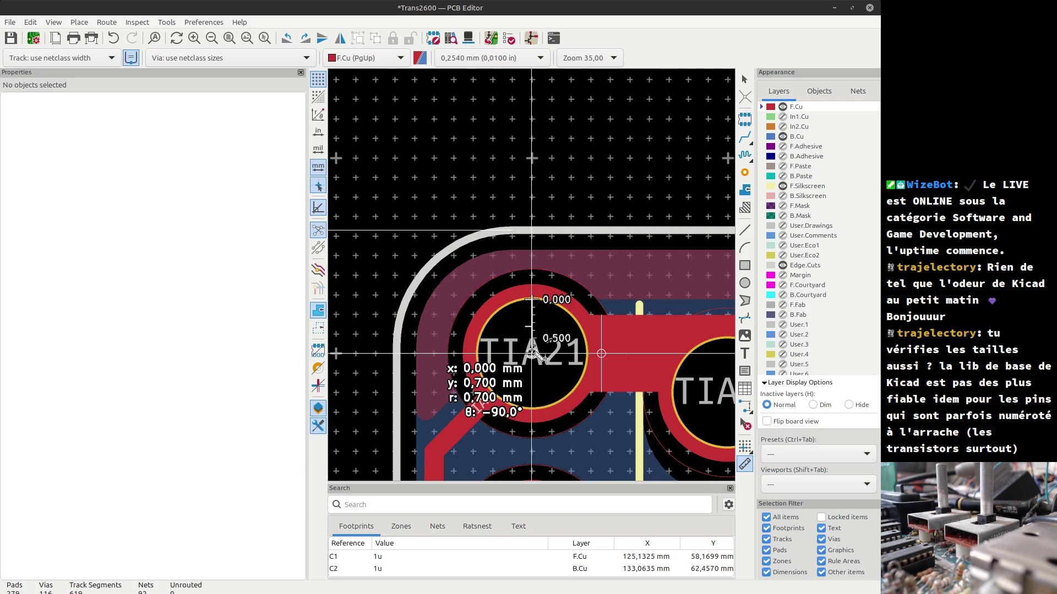
{"action": "key", "text": "Escape"}
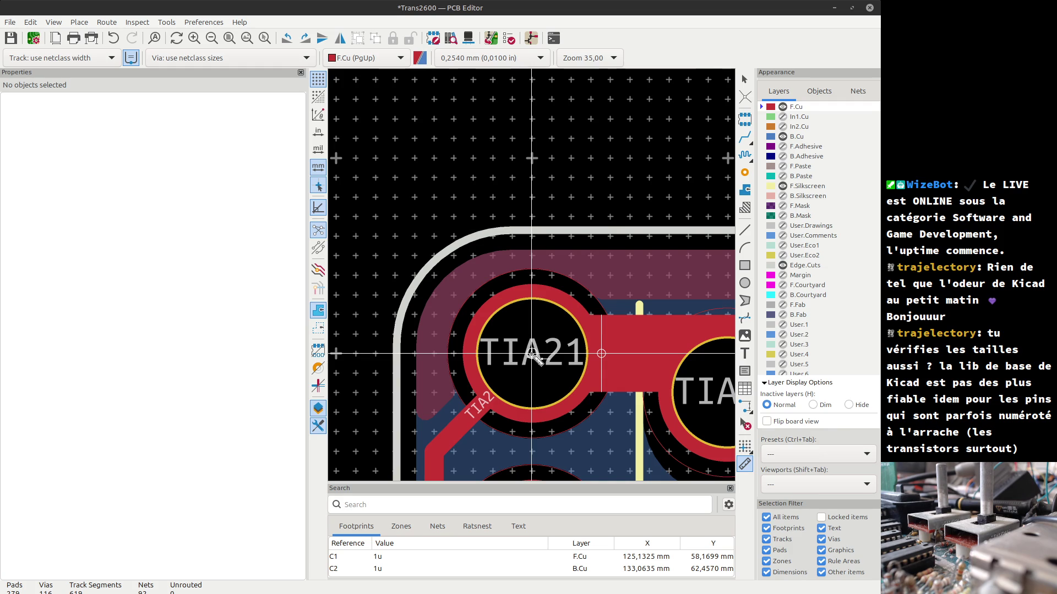
{"action": "left_click", "coordinate": [532, 353]}
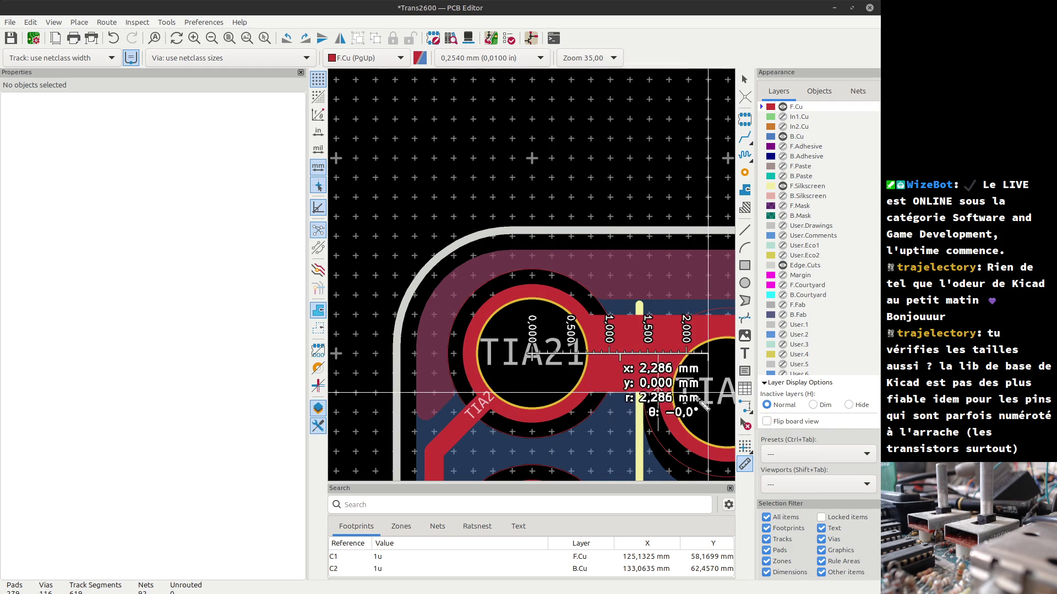
{"action": "key", "text": "F4"}
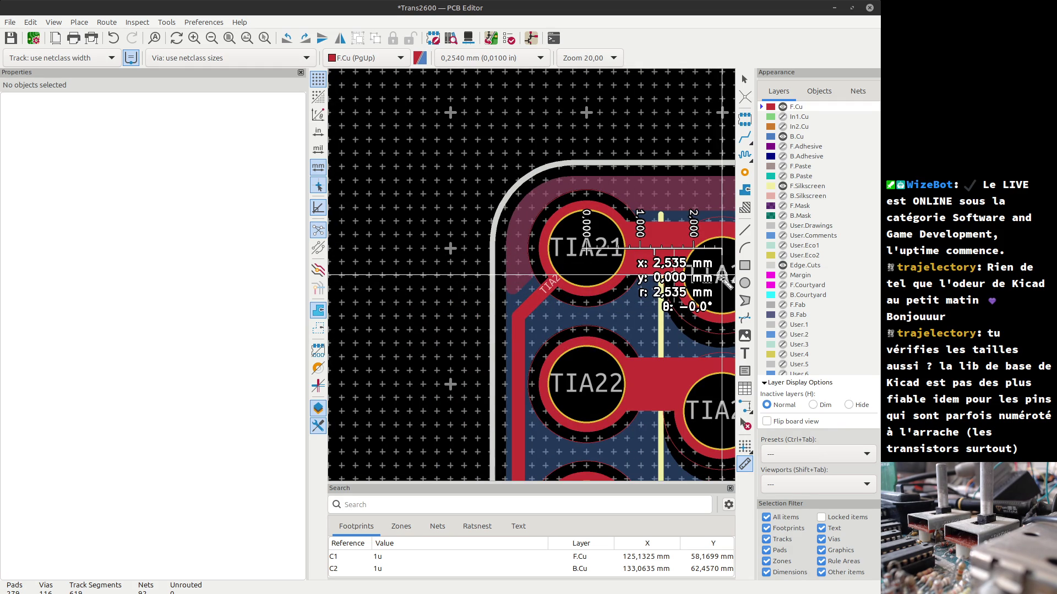
{"action": "scroll", "coordinate": [710, 275], "scroll_direction": "down", "scroll_amount": 3}
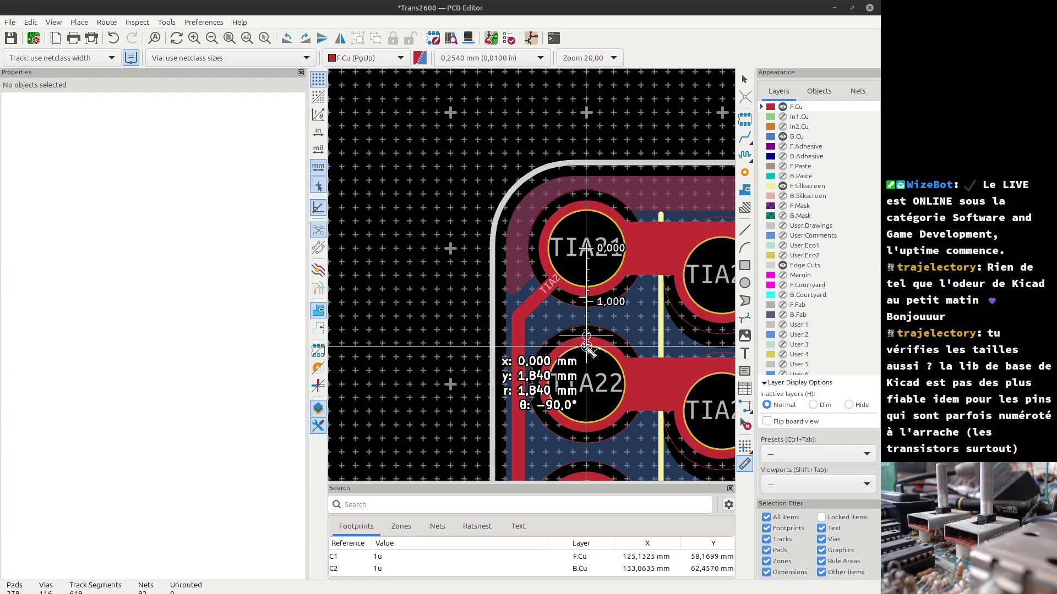
{"action": "scroll", "coordinate": [523, 258], "scroll_direction": "up", "scroll_amount": 3}
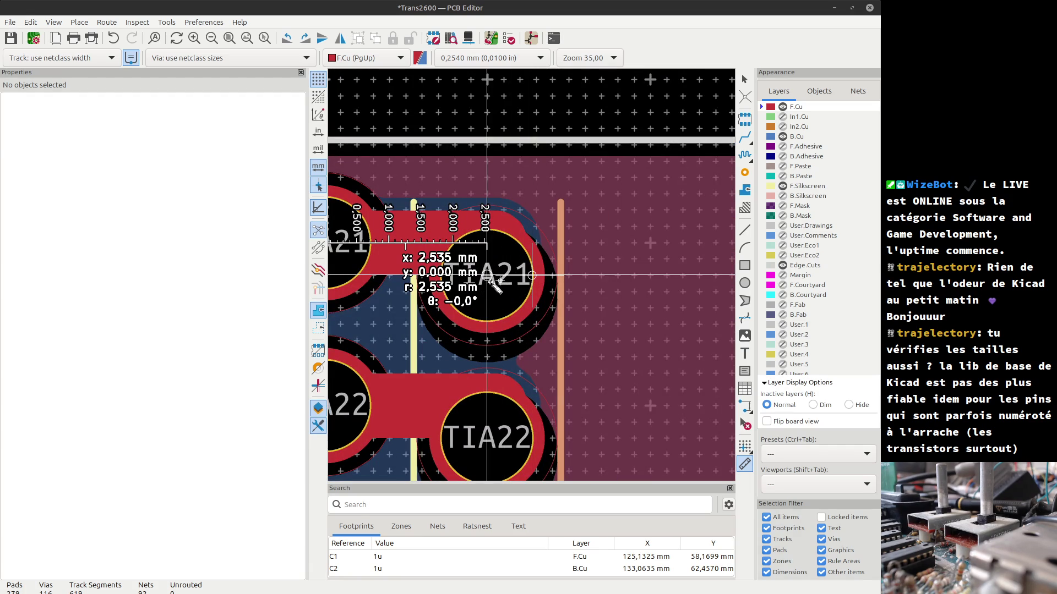
{"action": "scroll", "coordinate": [492, 281], "scroll_direction": "up", "scroll_amount": 2}
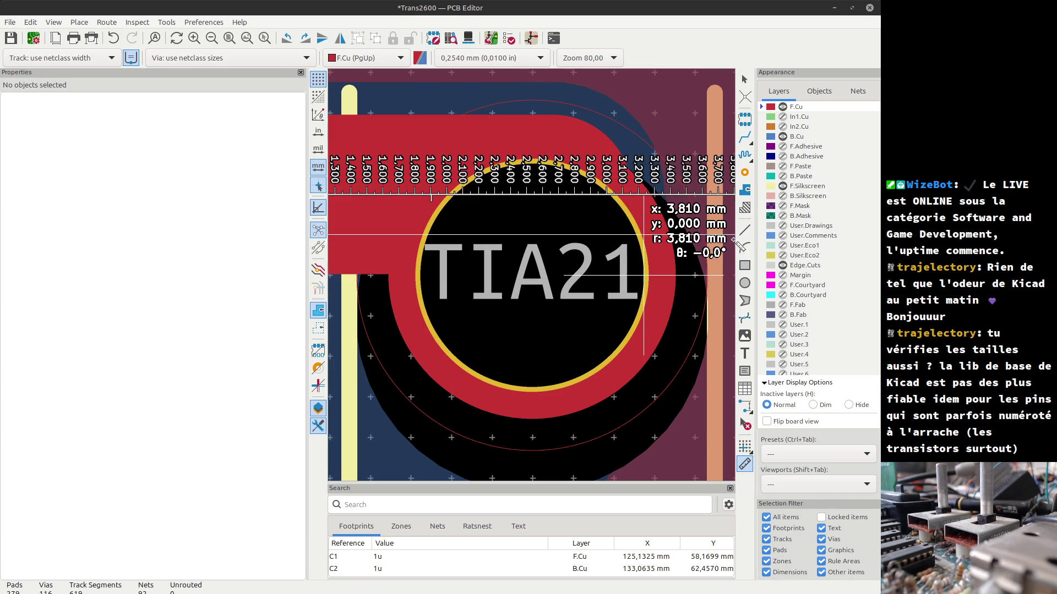
{"action": "key", "text": "Escape"}
- Draw an unfilled F.Cu rectangle beside the TIA21 pads
{"action": "left_click", "coordinate": [745, 265]}
{"action": "scroll", "coordinate": [533, 274], "scroll_direction": "down", "scroll_amount": 3}
{"action": "left_click", "coordinate": [534, 275]}
{"action": "left_click", "coordinate": [368, 243]}
{"action": "key", "text": "Escape"}
- Check the rectangle's corner and size values (2,535 × 0,508 mm) without changing them
{"action": "double_click", "coordinate": [499, 249]}
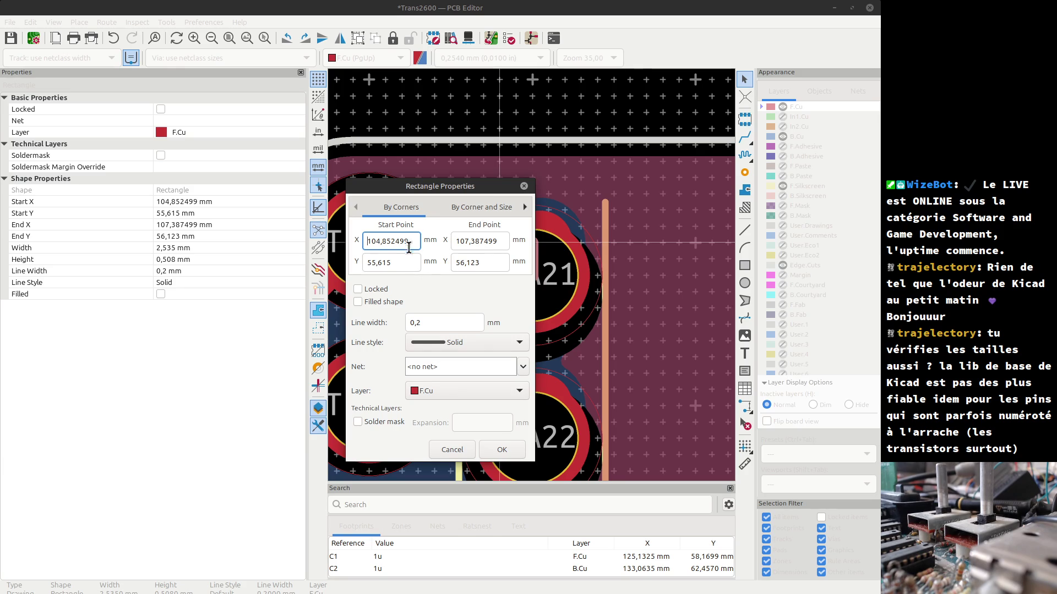
{"action": "left_click", "coordinate": [481, 208]}
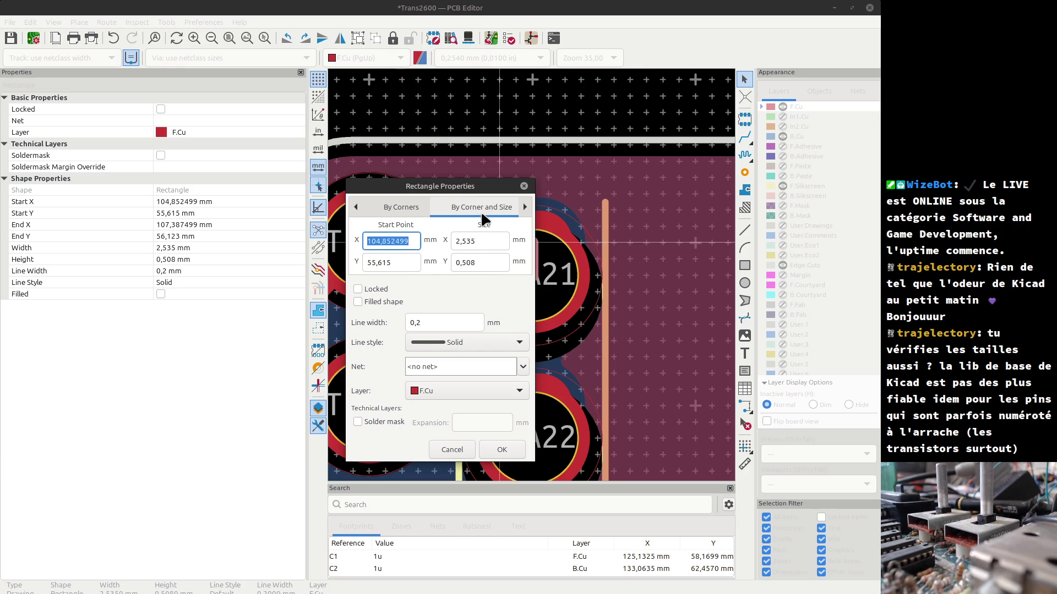
{"action": "left_click", "coordinate": [475, 264]}
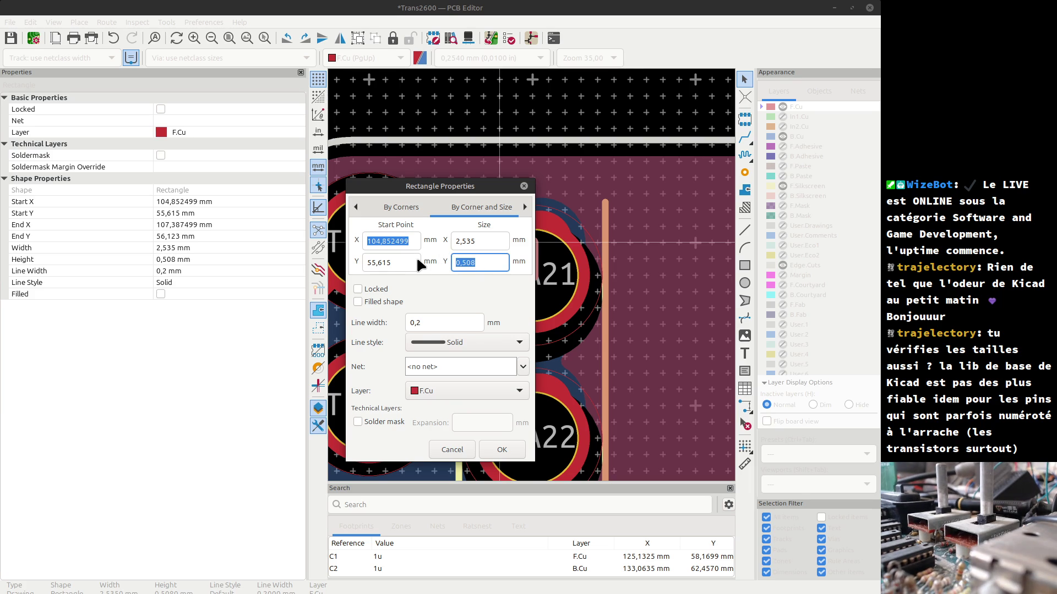
{"action": "left_click", "coordinate": [524, 186]}
{"action": "scroll", "coordinate": [534, 281], "scroll_direction": "down", "scroll_amount": 6}
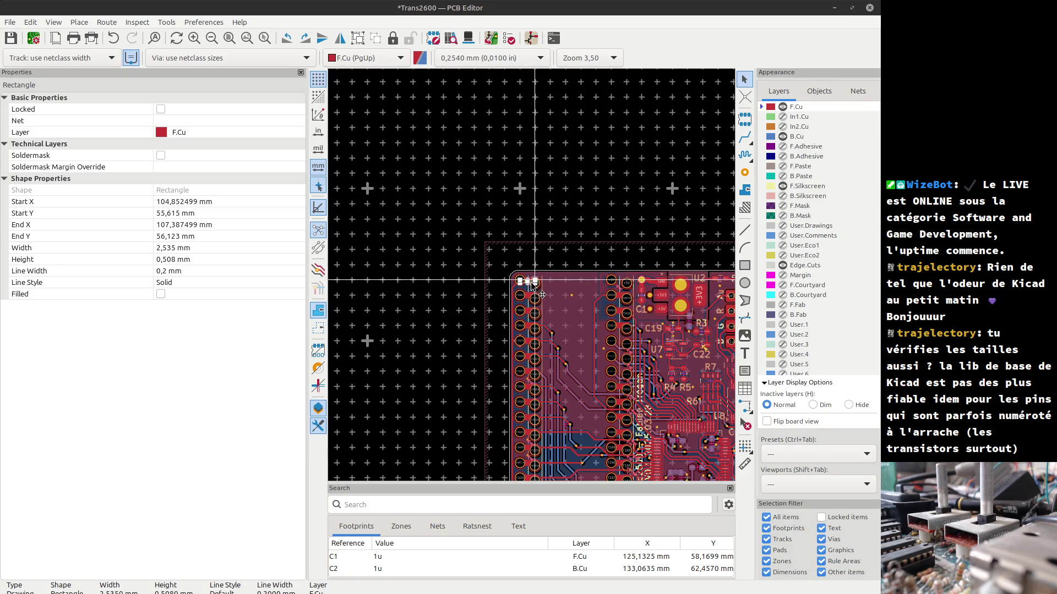
- Deselect the rectangle and select all 930 objects on the Trans2600 board
{"action": "scroll", "coordinate": [535, 285], "scroll_direction": "down", "scroll_amount": 4}
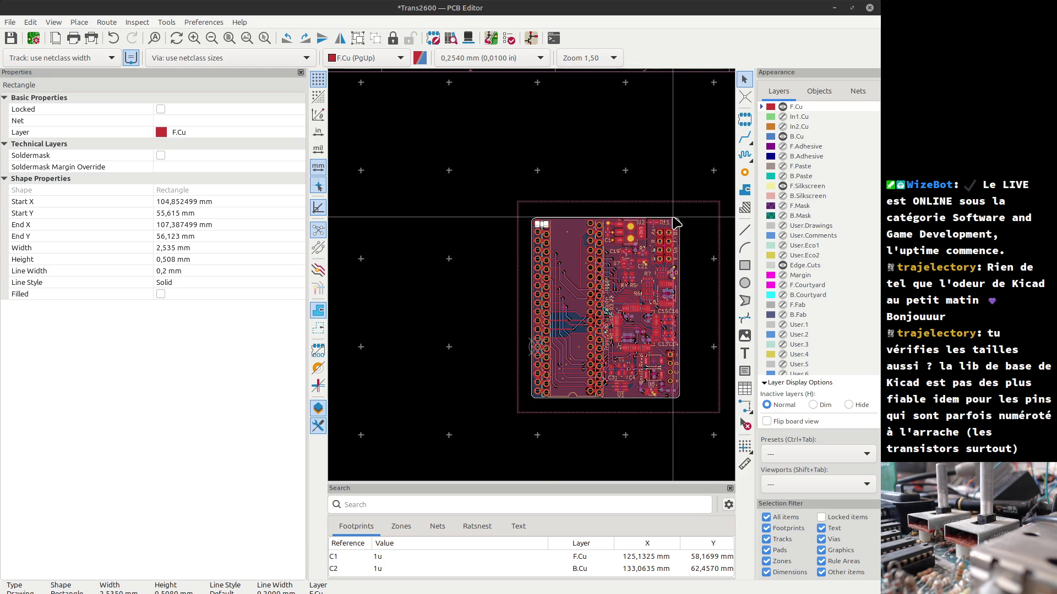
{"action": "scroll", "coordinate": [679, 281], "scroll_direction": "up", "scroll_amount": 2}
{"action": "scroll", "coordinate": [532, 281], "scroll_direction": "down", "scroll_amount": 2}
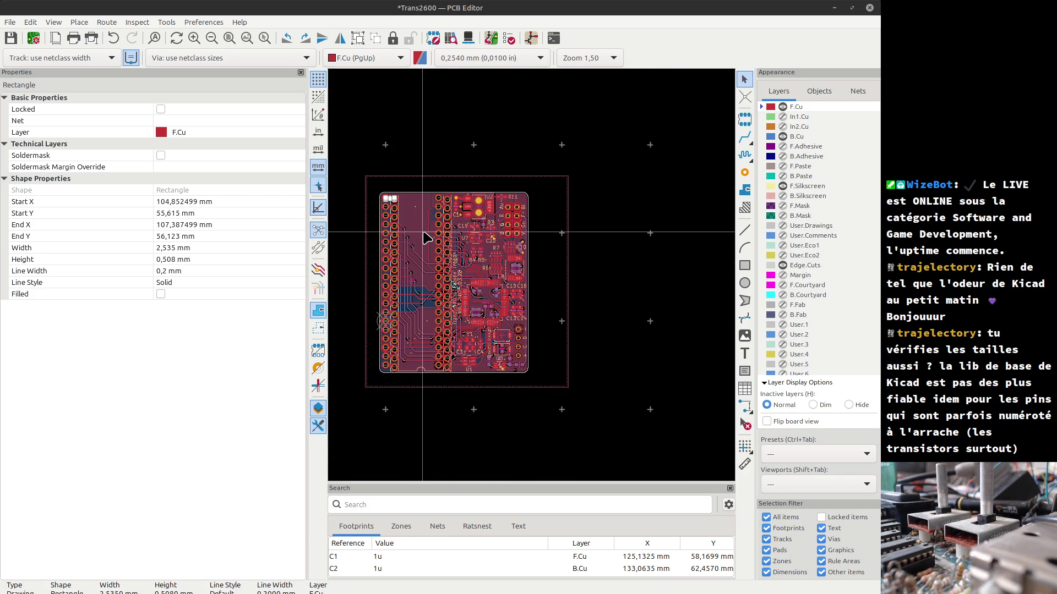
{"action": "key", "text": "Escape"}
{"action": "scroll", "coordinate": [425, 235], "scroll_direction": "up", "scroll_amount": 3}
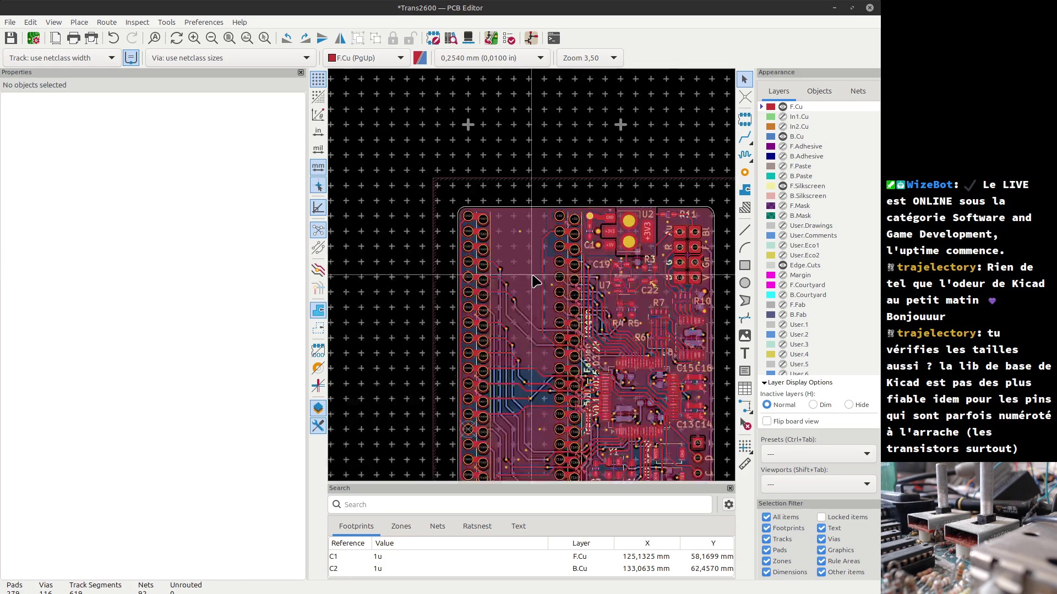
{"action": "scroll", "coordinate": [531, 278], "scroll_direction": "down", "scroll_amount": 5}
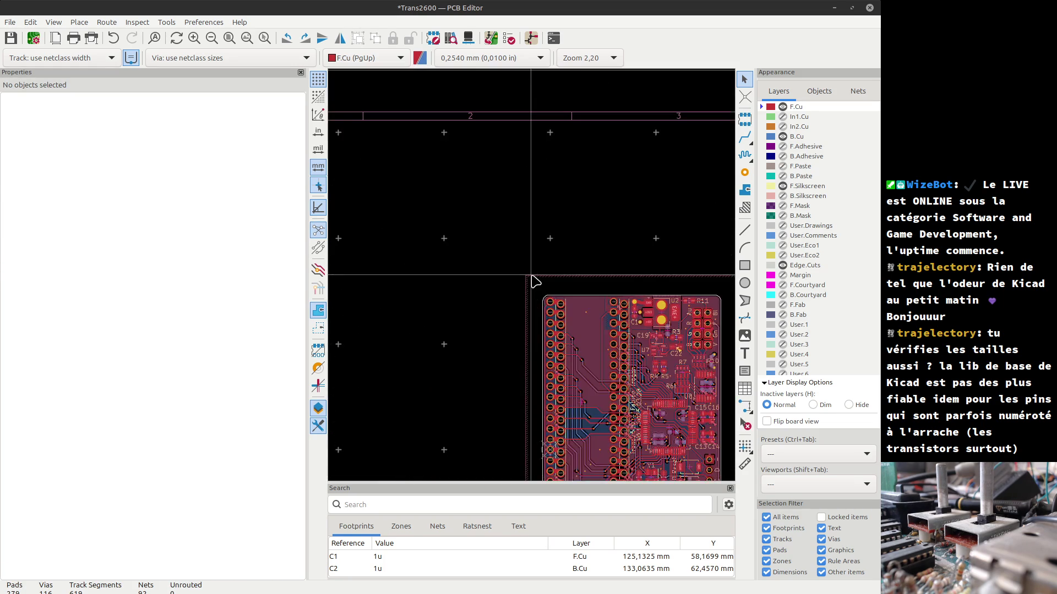
{"action": "scroll", "coordinate": [606, 338], "scroll_direction": "up", "scroll_amount": 2}
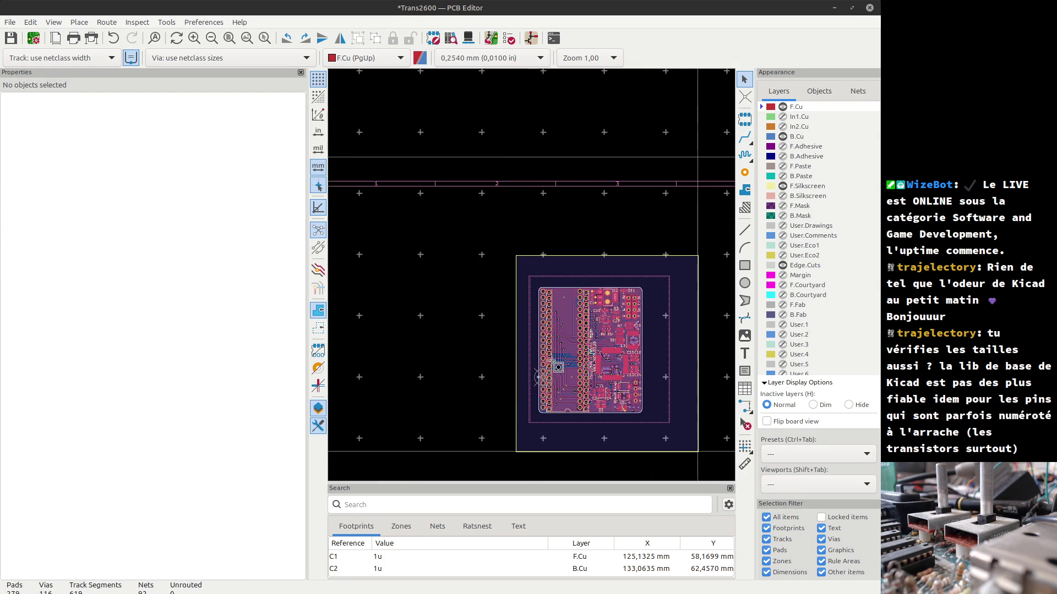
{"action": "key", "text": "ctrl+a"}
{"action": "scroll", "coordinate": [537, 281], "scroll_direction": "up", "scroll_amount": 2}
{"action": "scroll", "coordinate": [533, 278], "scroll_direction": "up", "scroll_amount": 3}
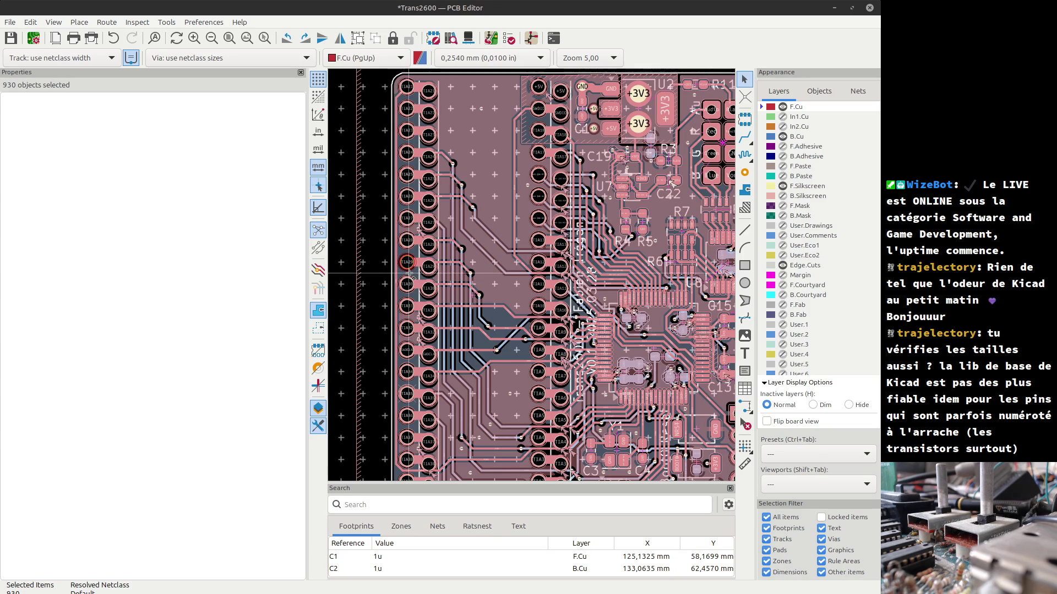
{"action": "left_click", "coordinate": [497, 297]}
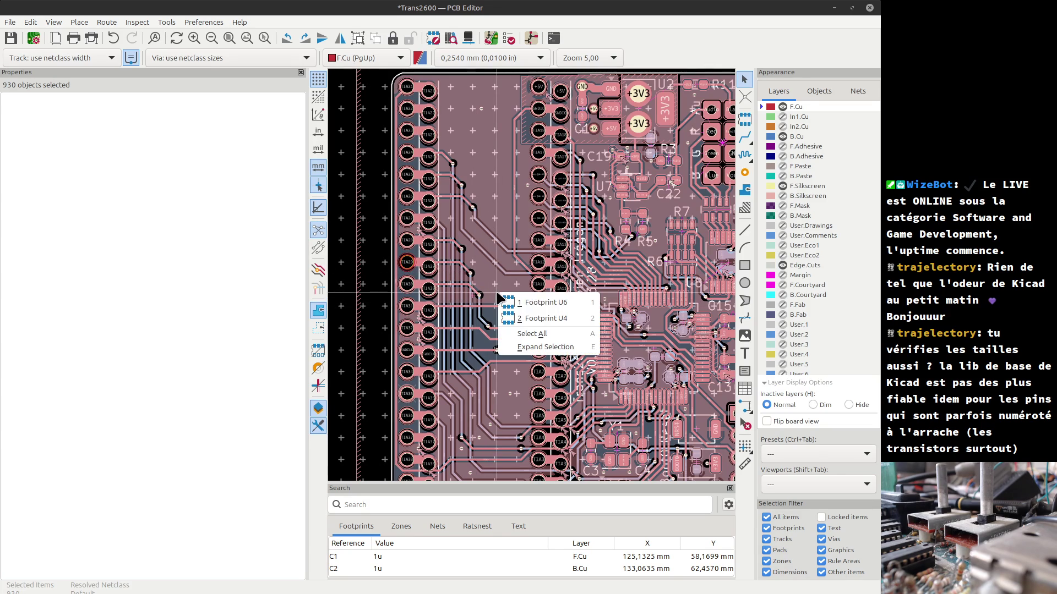
{"action": "left_click", "coordinate": [538, 324]}
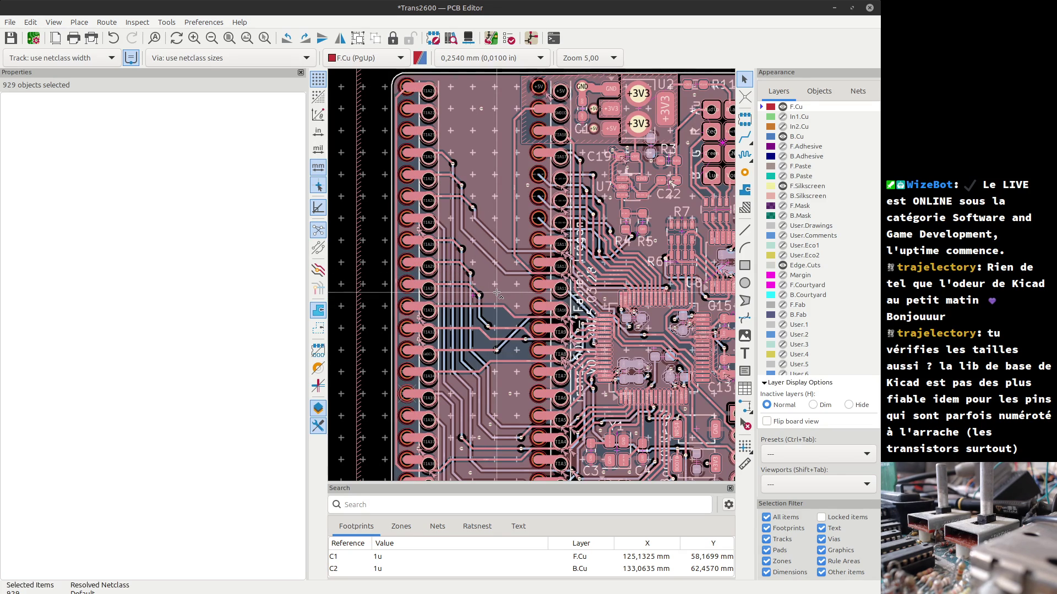
{"action": "scroll", "coordinate": [532, 280], "scroll_direction": "down", "scroll_amount": 5}
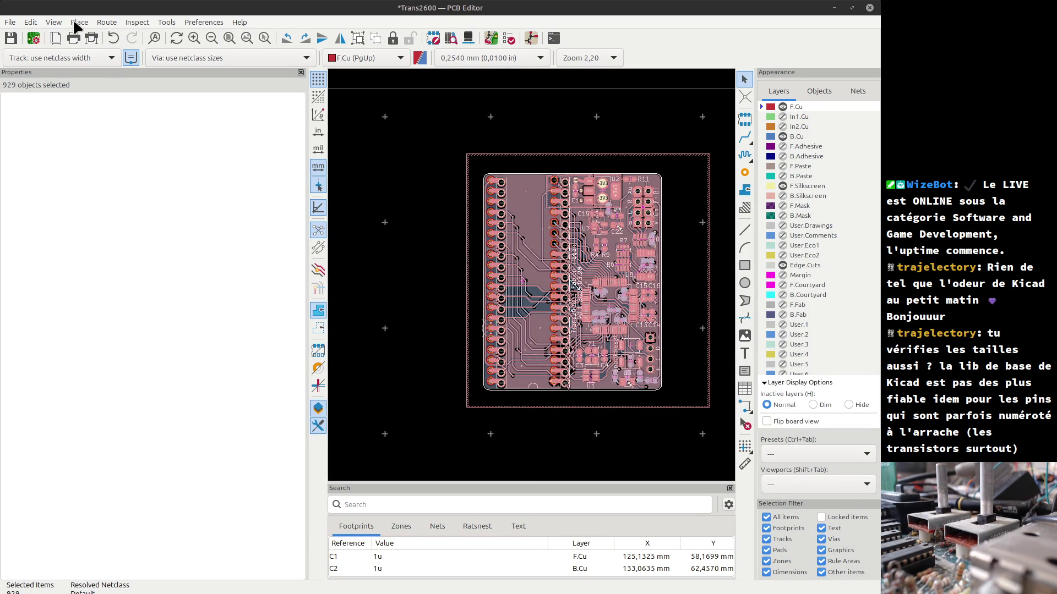
{"action": "left_click", "coordinate": [57, 25]}
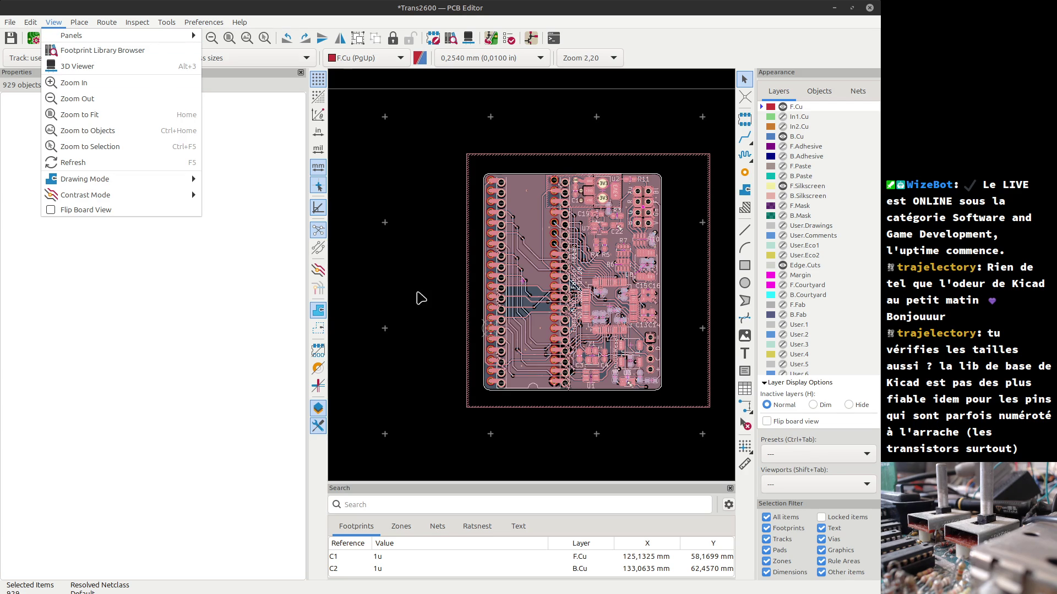
{"action": "left_click", "coordinate": [532, 289]}
{"action": "scroll", "coordinate": [533, 281], "scroll_direction": "down", "scroll_amount": 3}
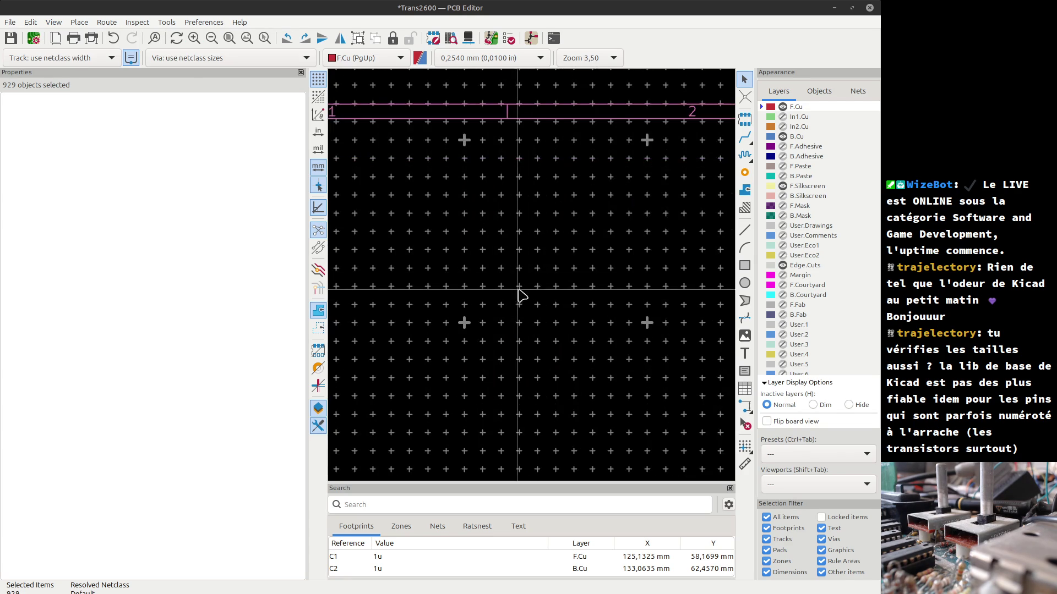
{"action": "scroll", "coordinate": [545, 303], "scroll_direction": "up", "scroll_amount": 3}
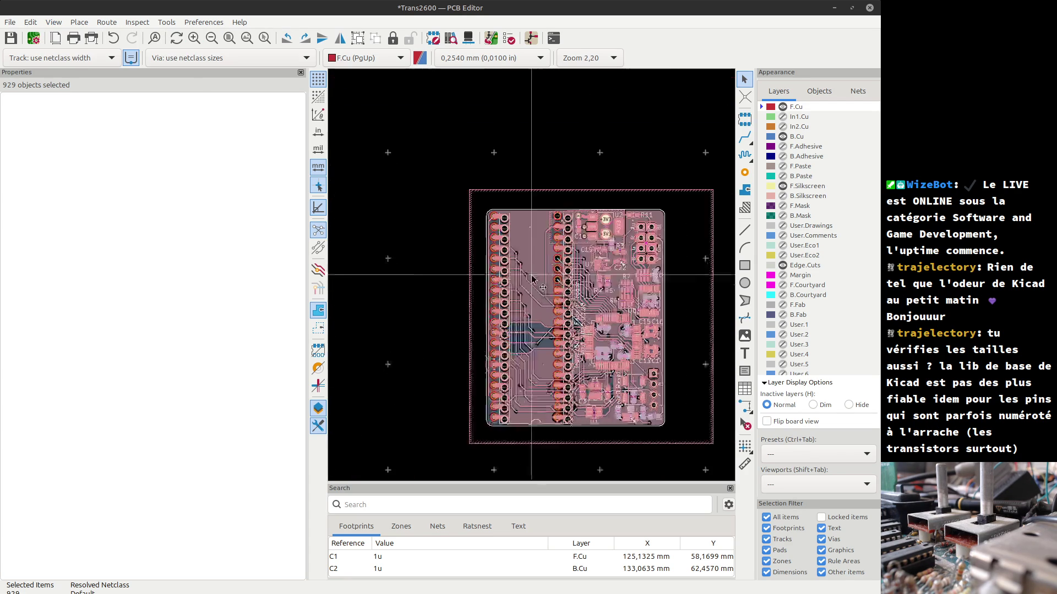
{"action": "key", "text": "Escape"}
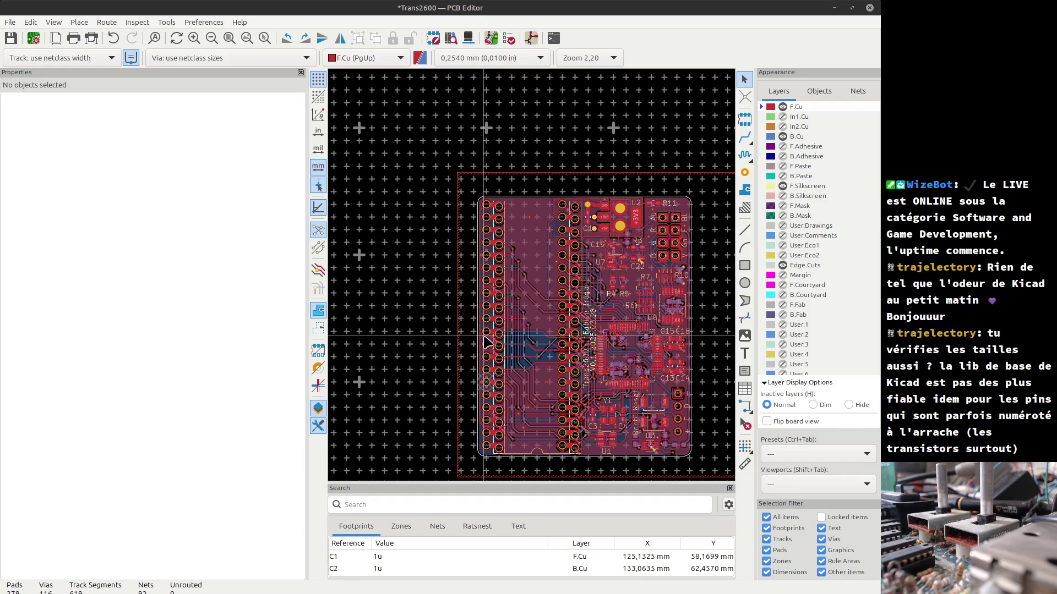
{"action": "left_click", "coordinate": [488, 343]}
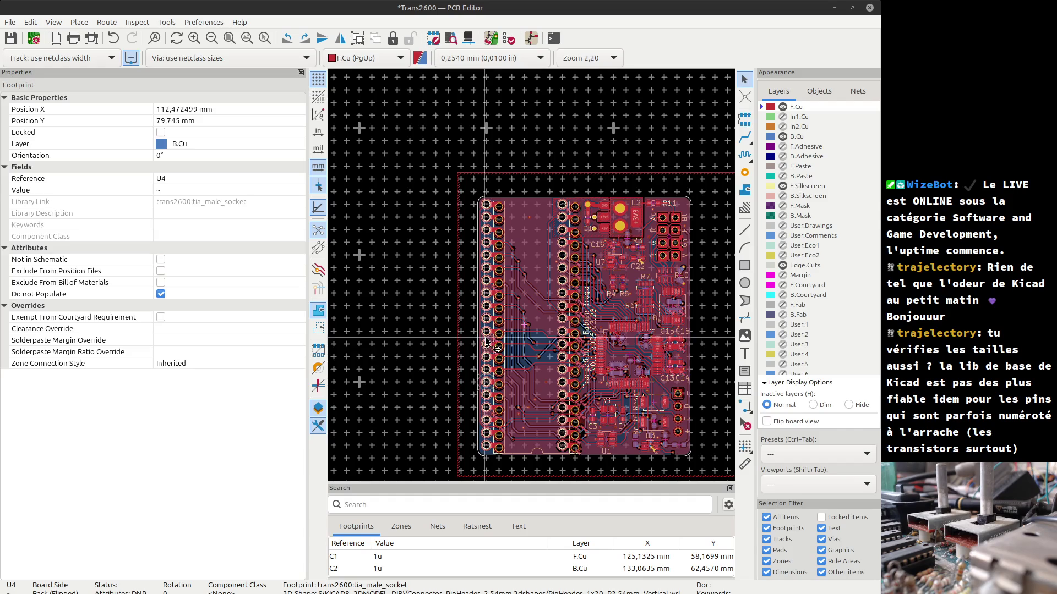
{"action": "double_click", "coordinate": [535, 327]}
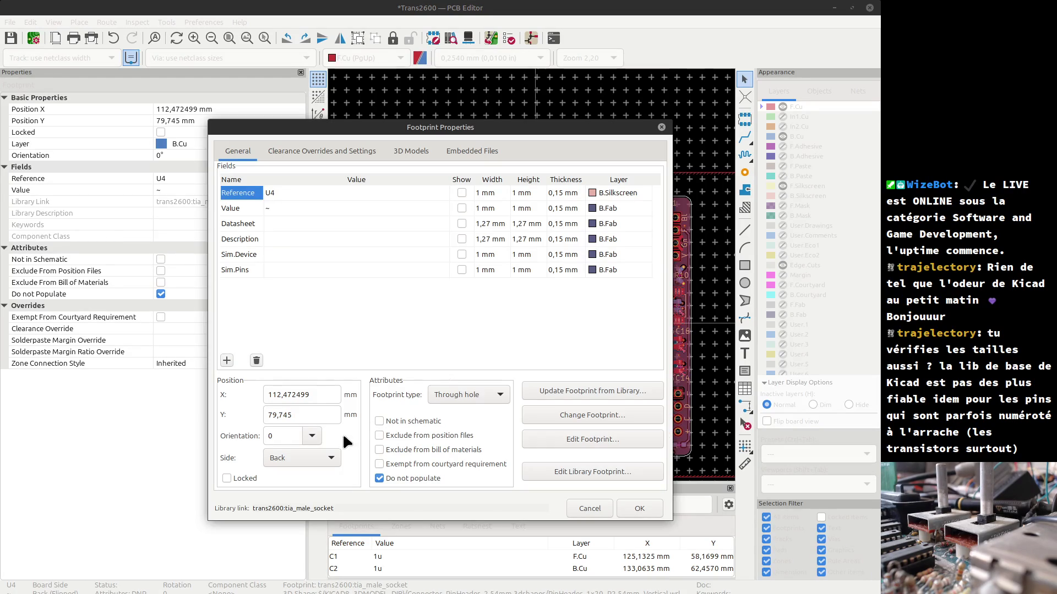
{"action": "left_click", "coordinate": [268, 436]}
{"action": "type", "text": "1"}
{"action": "key", "text": "Return"}
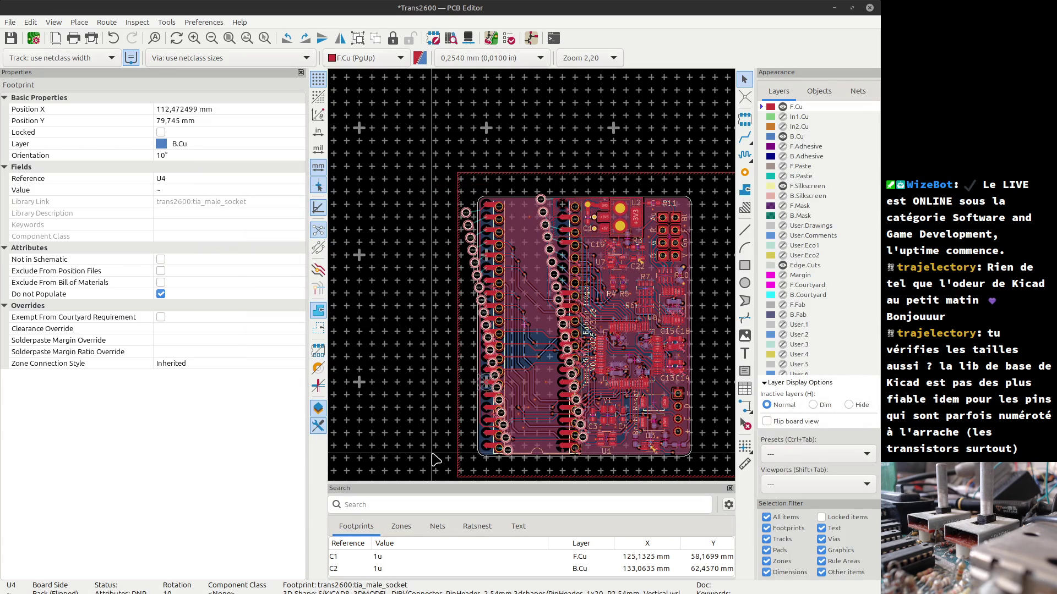
{"action": "key", "text": "e"}
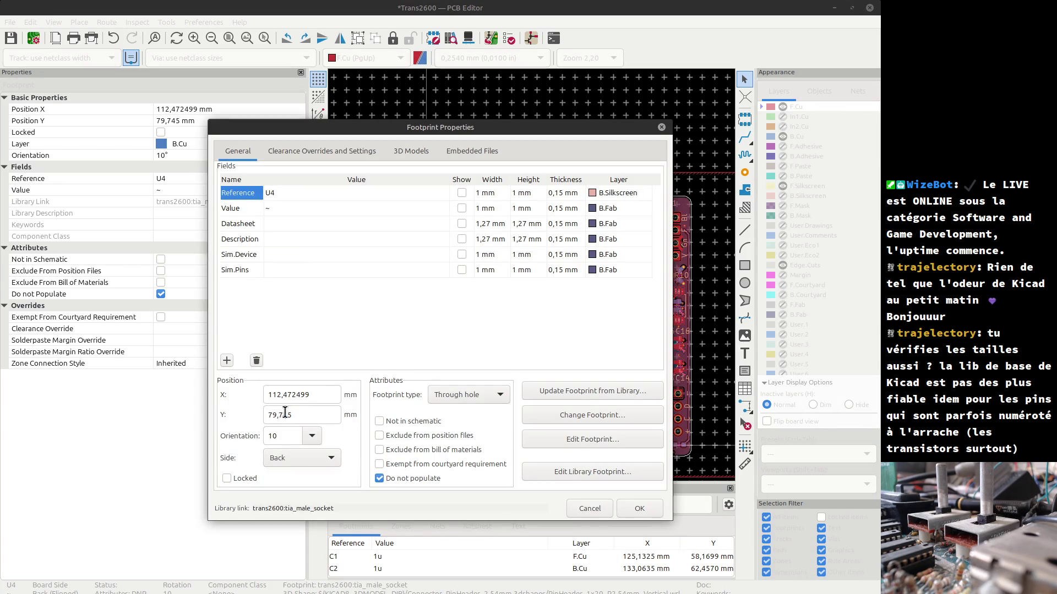
{"action": "left_click", "coordinate": [267, 436]}
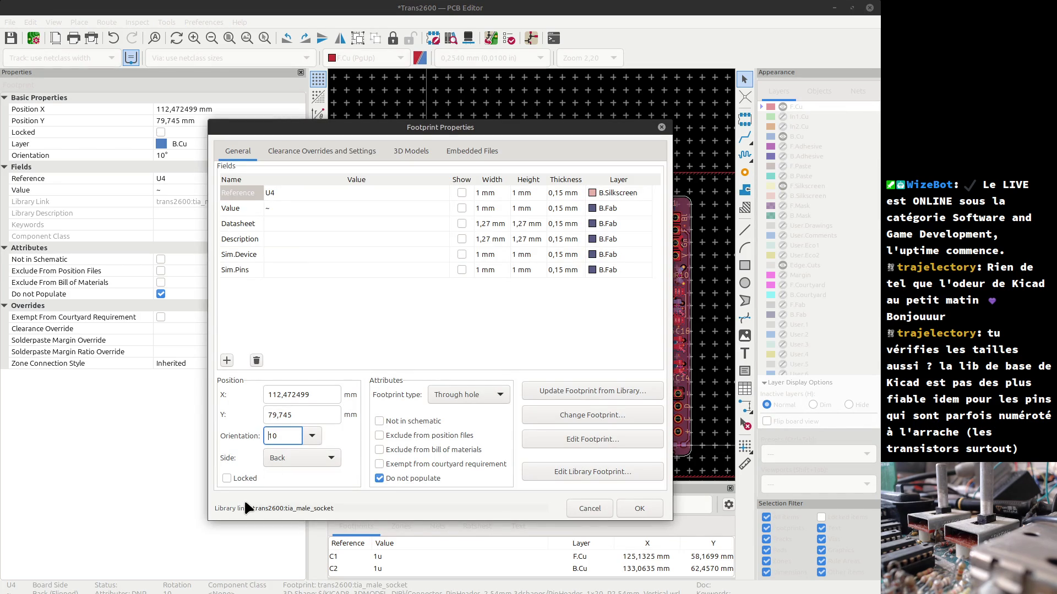
{"action": "type", "text": "-"}
{"action": "key", "text": "Return"}
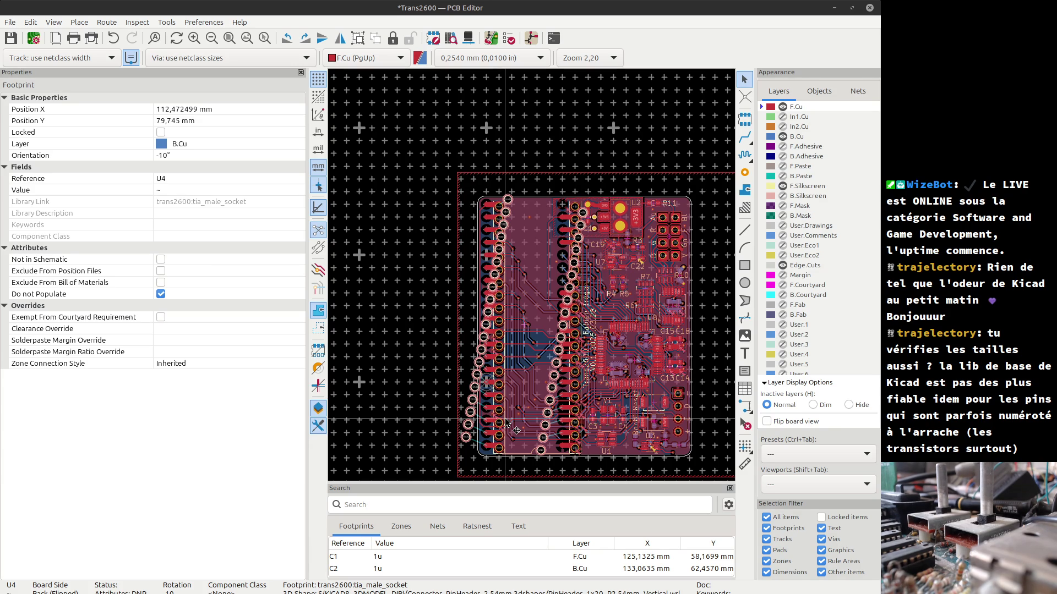
{"action": "key", "text": "ctrl+z"}
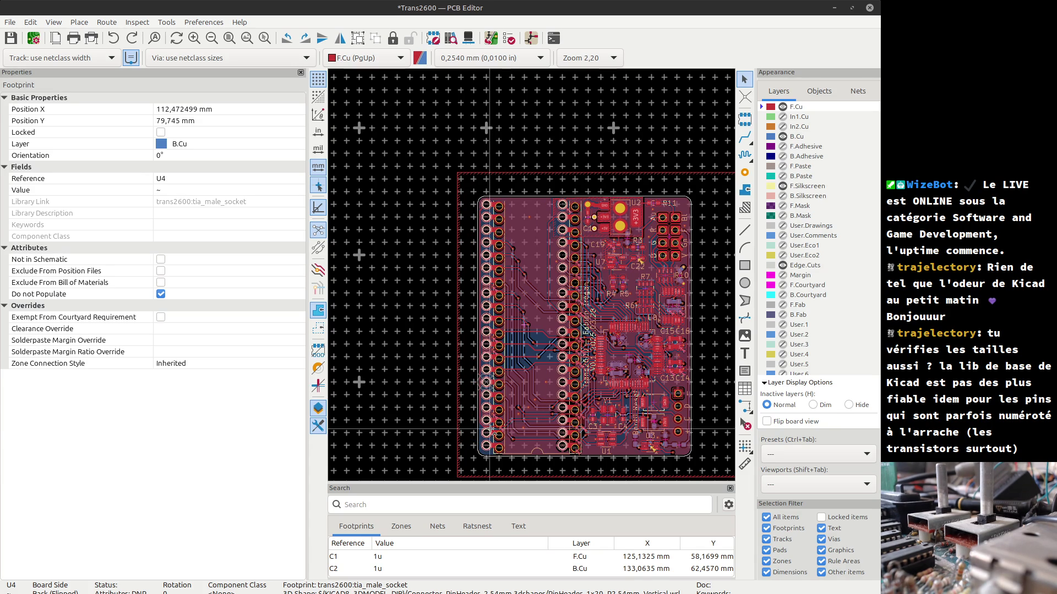
- Select footprints U4 and U6, then clear the selection
{"action": "left_click", "coordinate": [501, 212]}
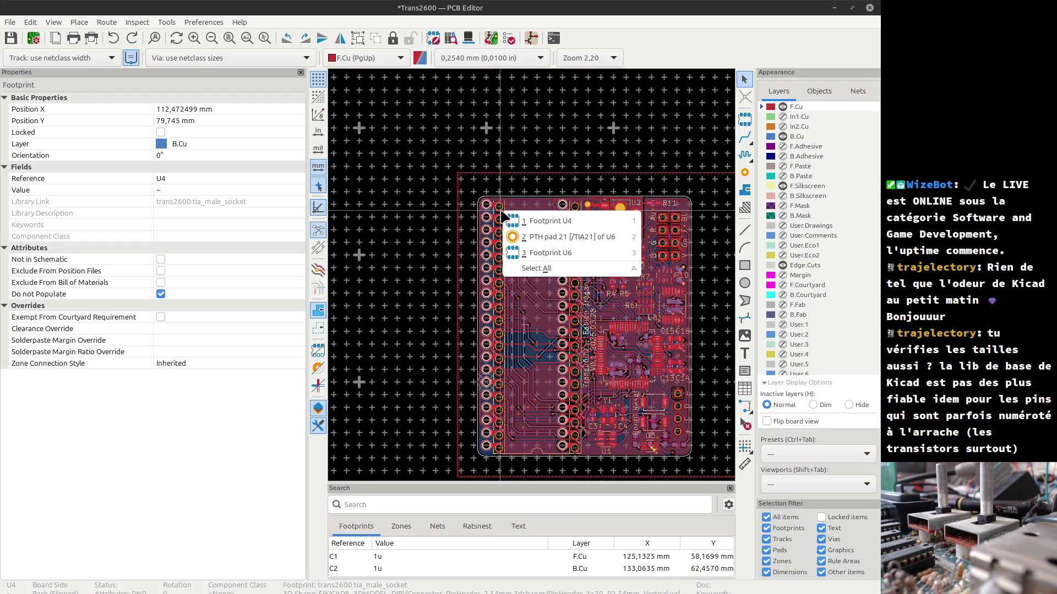
{"action": "left_click", "coordinate": [437, 210]}
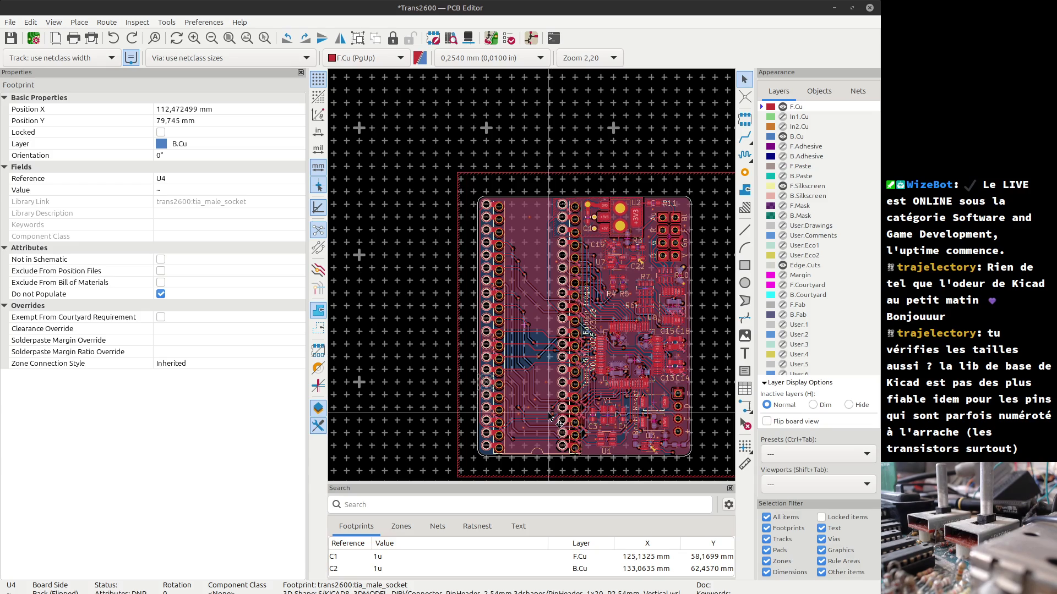
{"action": "left_click", "coordinate": [493, 341], "text": "shift"}
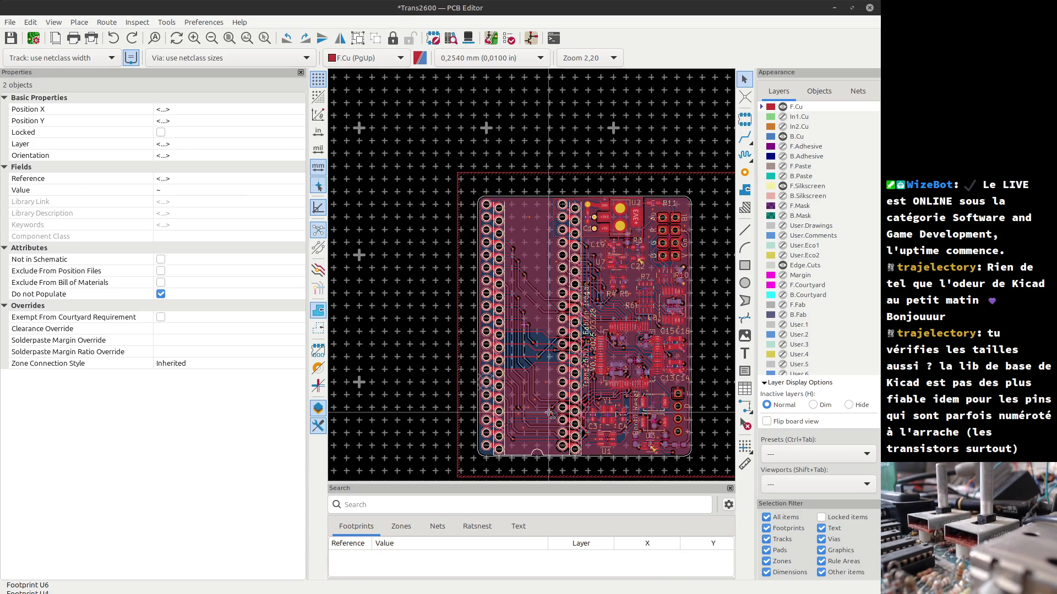
{"action": "left_click", "coordinate": [439, 258]}
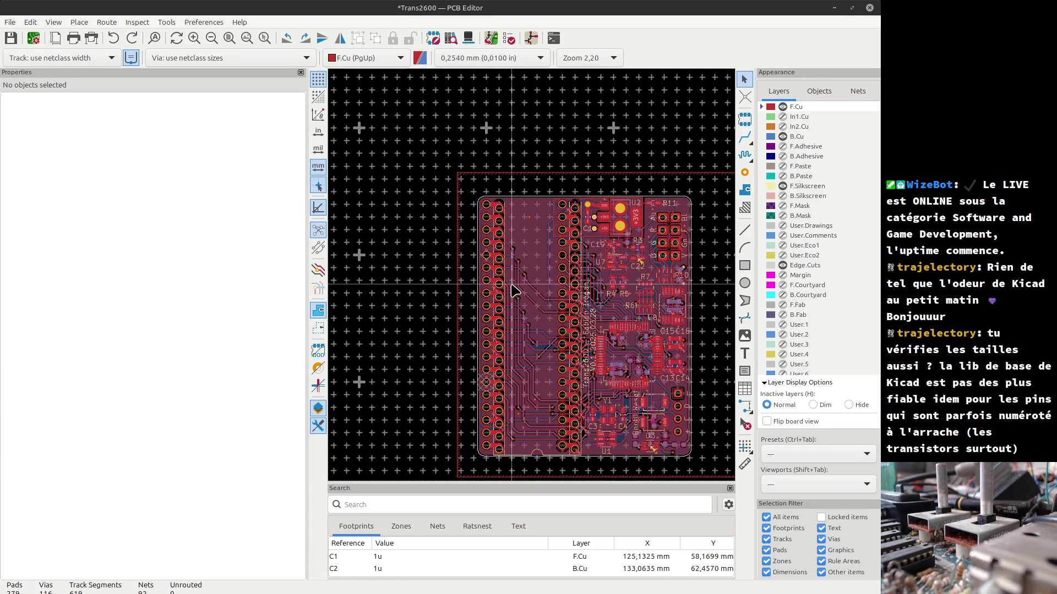
{"action": "left_click", "coordinate": [530, 340]}
{"action": "scroll", "coordinate": [530, 340], "scroll_direction": "down", "scroll_amount": 3}
{"action": "scroll", "coordinate": [532, 279], "scroll_direction": "up", "scroll_amount": 5}
{"action": "key", "text": "Escape"}
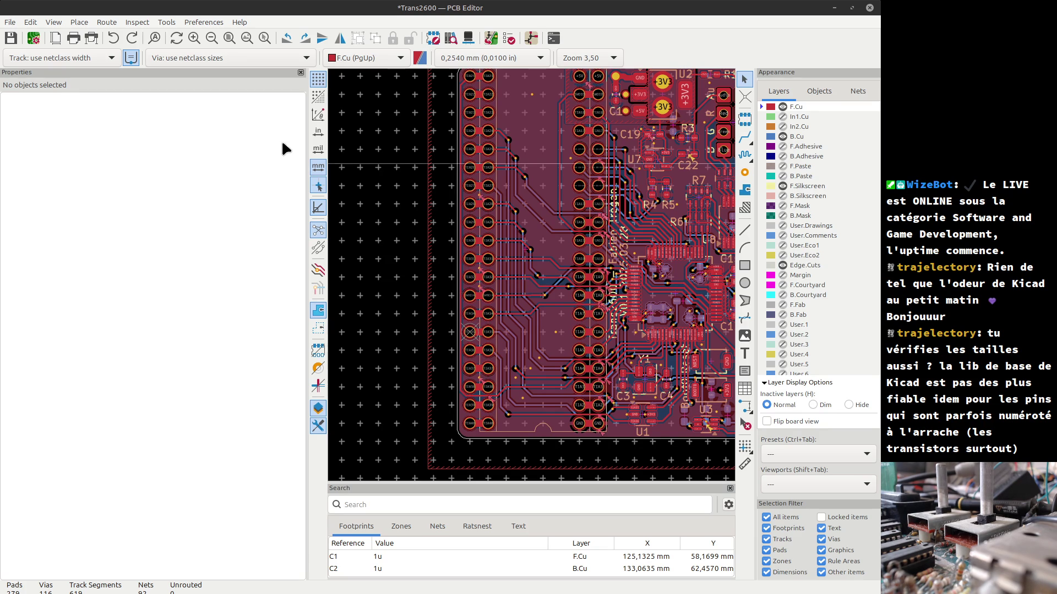
- Open the DRC marker near TIA28, showing 0,3178 mm clearance to GND vias versus 0,3500 mm required
{"action": "scroll", "coordinate": [556, 272], "scroll_direction": "down", "scroll_amount": 3}
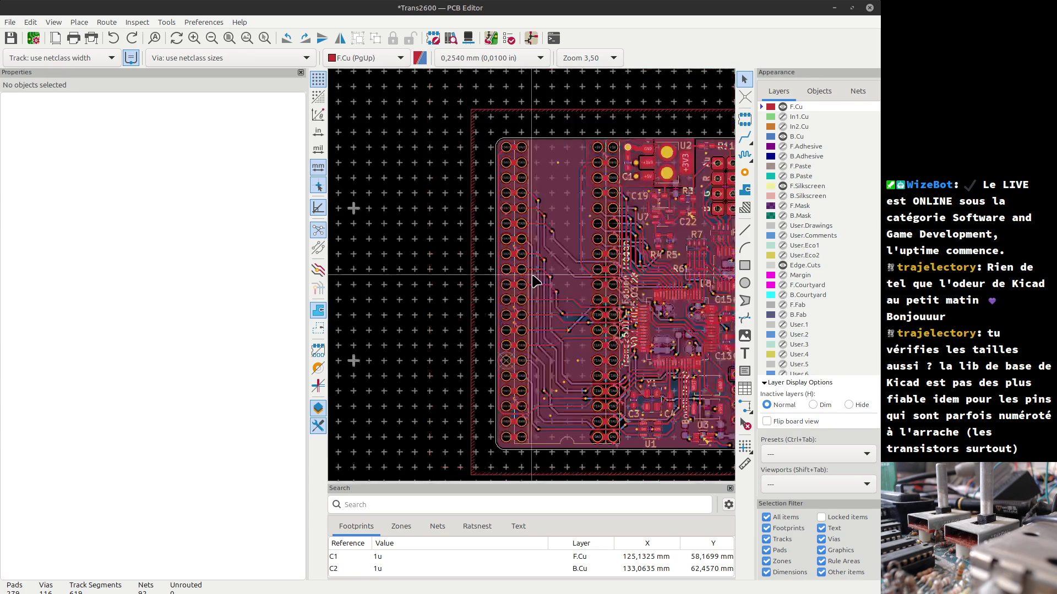
{"action": "scroll", "coordinate": [533, 282], "scroll_direction": "up", "scroll_amount": 4}
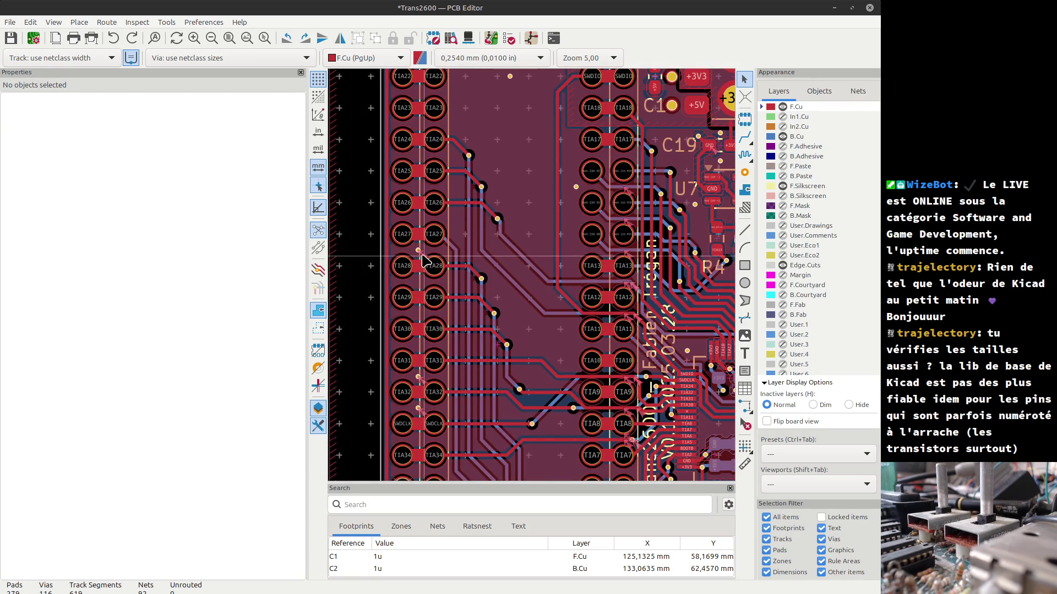
{"action": "left_click", "coordinate": [421, 257]}
{"action": "double_click", "coordinate": [421, 257]}
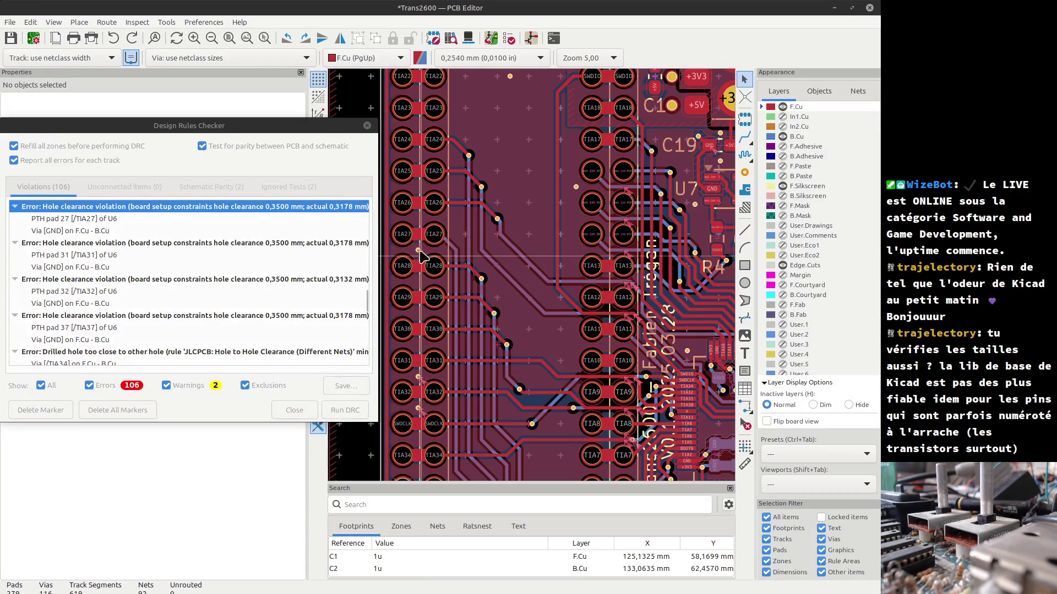
- Reopen the Design Rules Checker and run a fresh check
{"action": "left_click", "coordinate": [367, 126]}
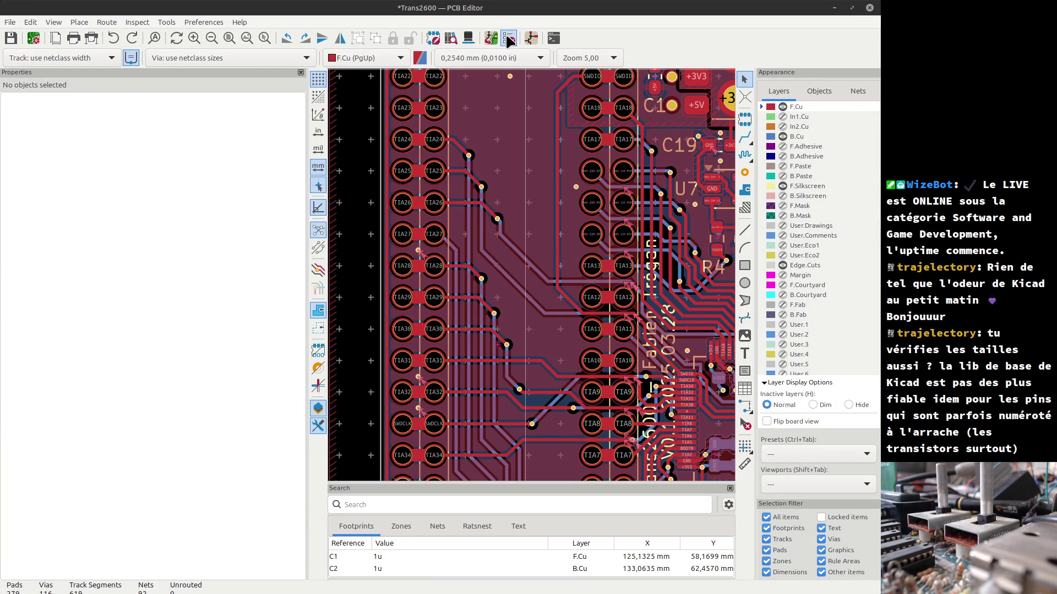
{"action": "left_click", "coordinate": [510, 38]}
{"action": "left_click", "coordinate": [345, 410]}
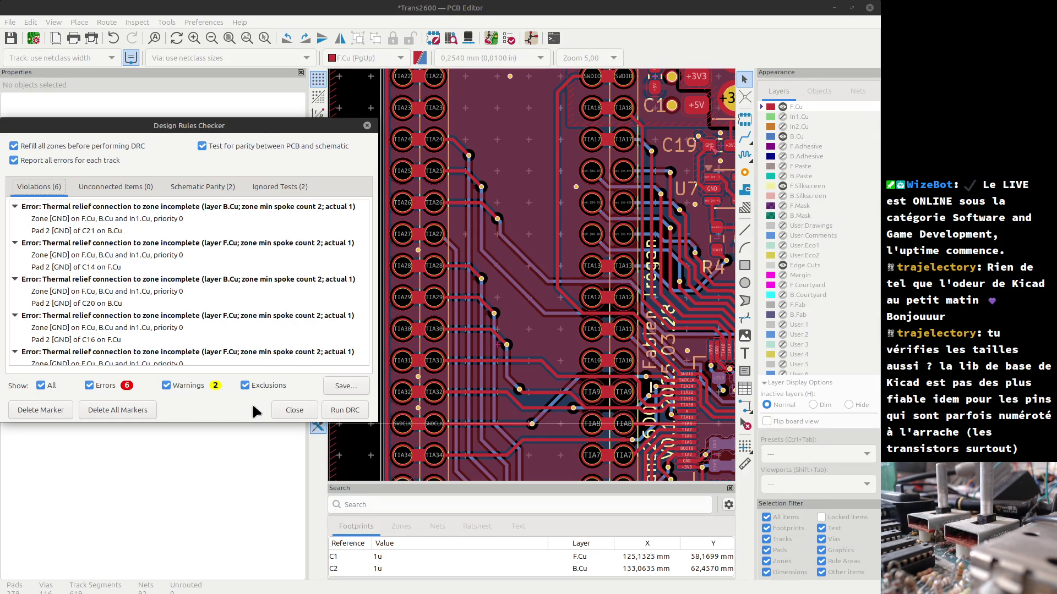
- Review the 6 thermal-relief errors and 2 schematic-parity warnings, then close the checker
{"action": "left_click", "coordinate": [15, 207]}
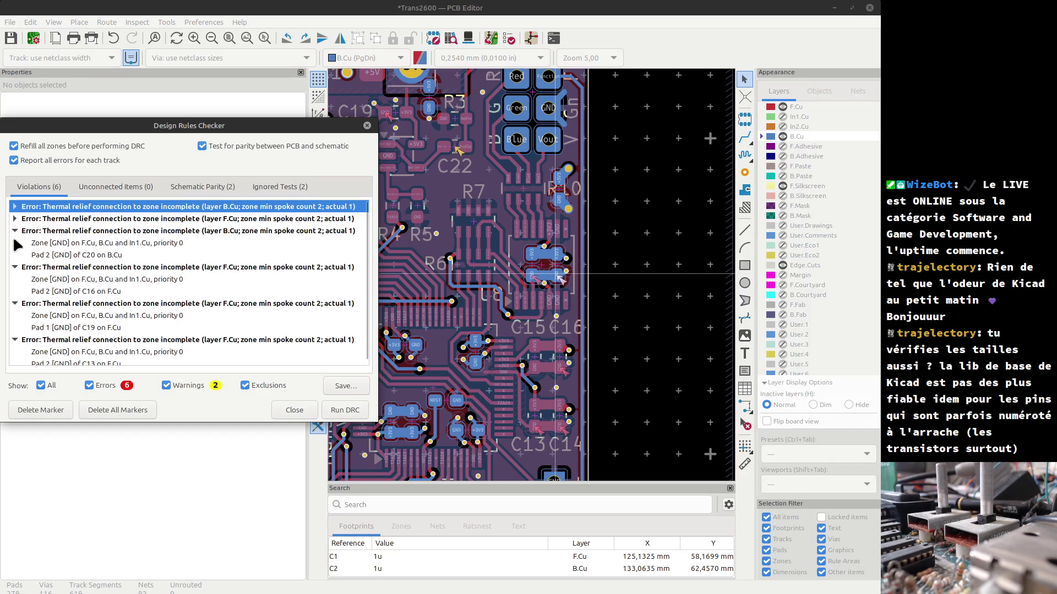
{"action": "left_click", "coordinate": [14, 218]}
{"action": "left_click", "coordinate": [15, 230]}
{"action": "left_click", "coordinate": [15, 242]}
{"action": "left_click", "coordinate": [15, 255]}
{"action": "left_click", "coordinate": [15, 267]}
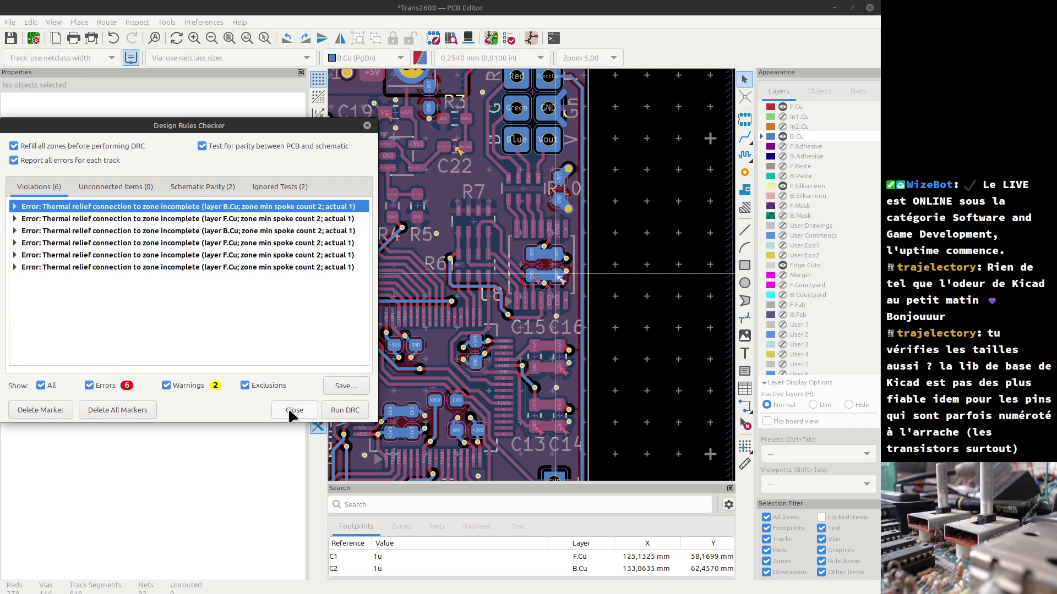
{"action": "left_click", "coordinate": [218, 188]}
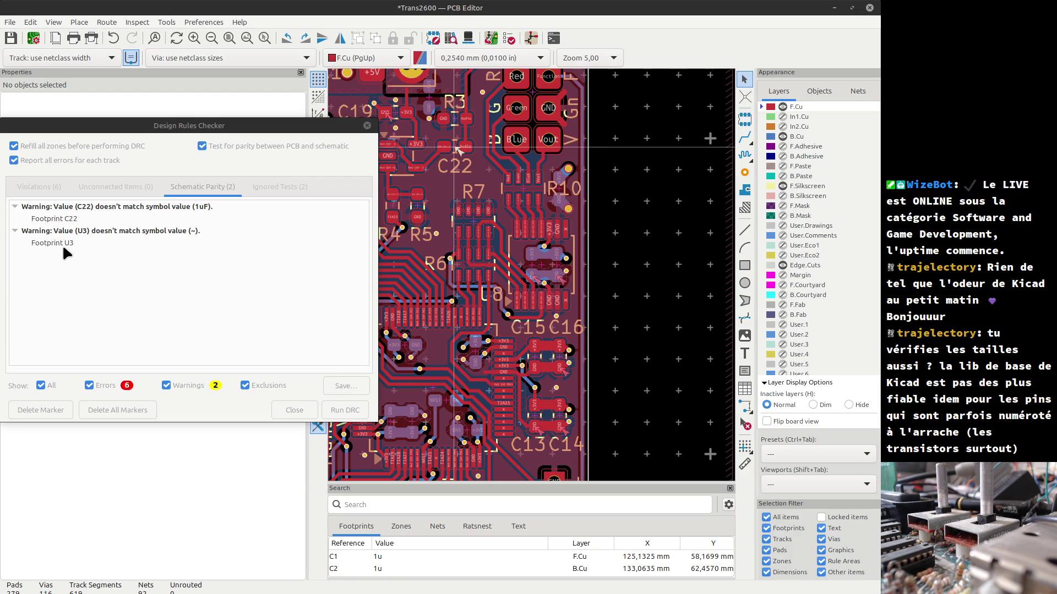
{"action": "left_click", "coordinate": [299, 413]}
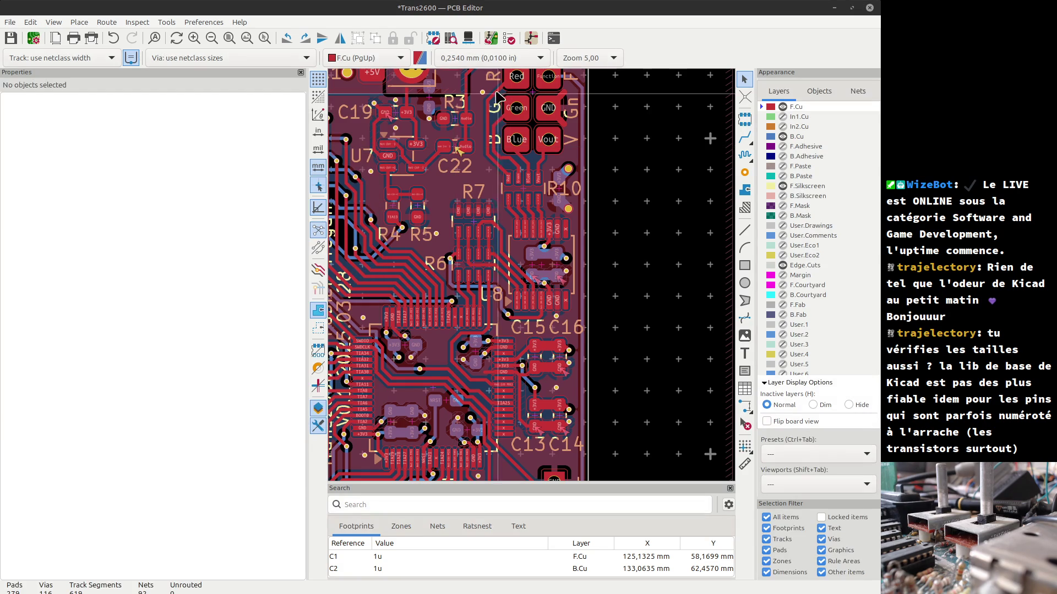
- Update the PCB from the schematic, applying U3's new value BAT54SDW with 0 errors
{"action": "left_click", "coordinate": [491, 38]}
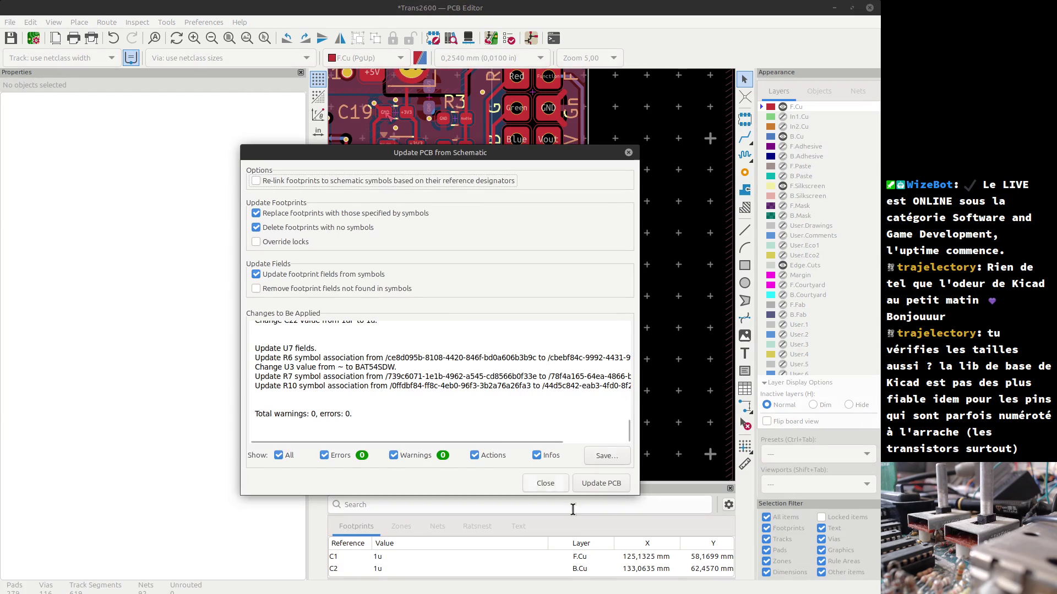
{"action": "left_click", "coordinate": [603, 487]}
{"action": "left_click", "coordinate": [544, 483]}
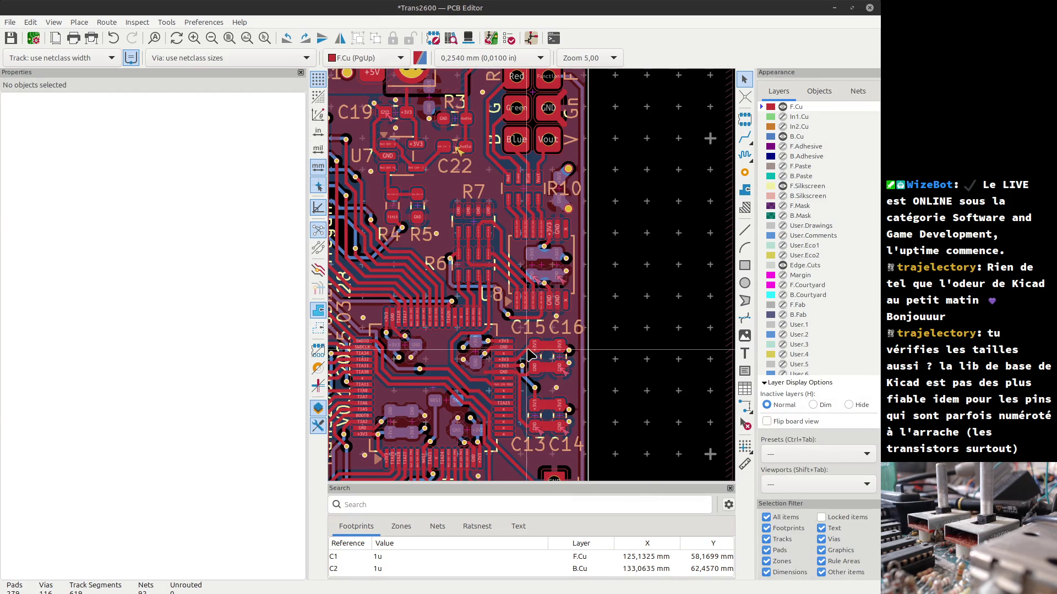
{"action": "scroll", "coordinate": [533, 279], "scroll_direction": "down", "scroll_amount": 5}
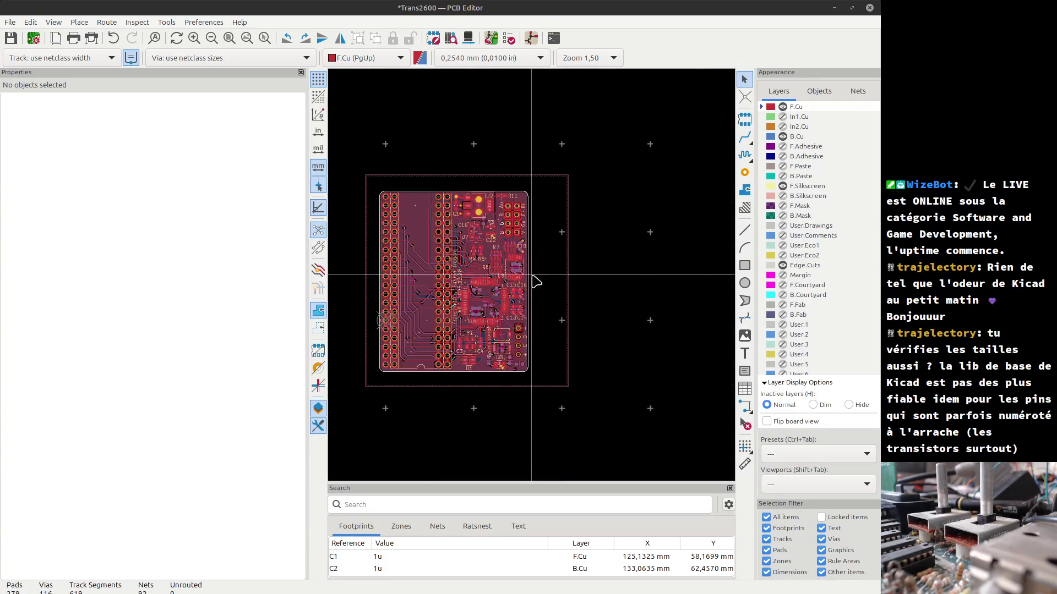
{"action": "scroll", "coordinate": [534, 280], "scroll_direction": "up", "scroll_amount": 3}
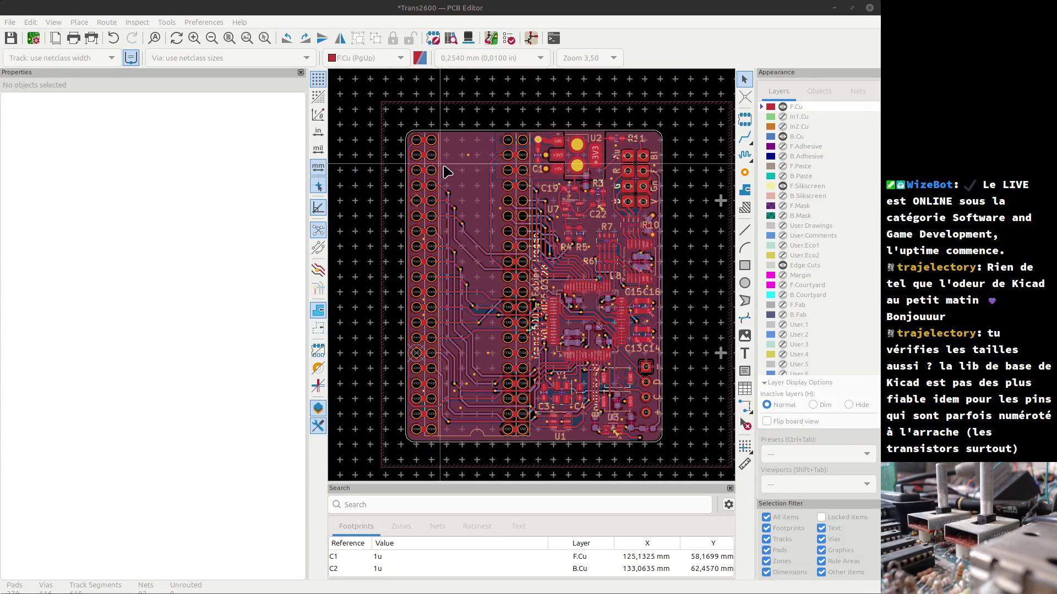
{"action": "left_click", "coordinate": [416, 170]}
{"action": "scroll", "coordinate": [450, 442], "scroll_direction": "up", "scroll_amount": 5}
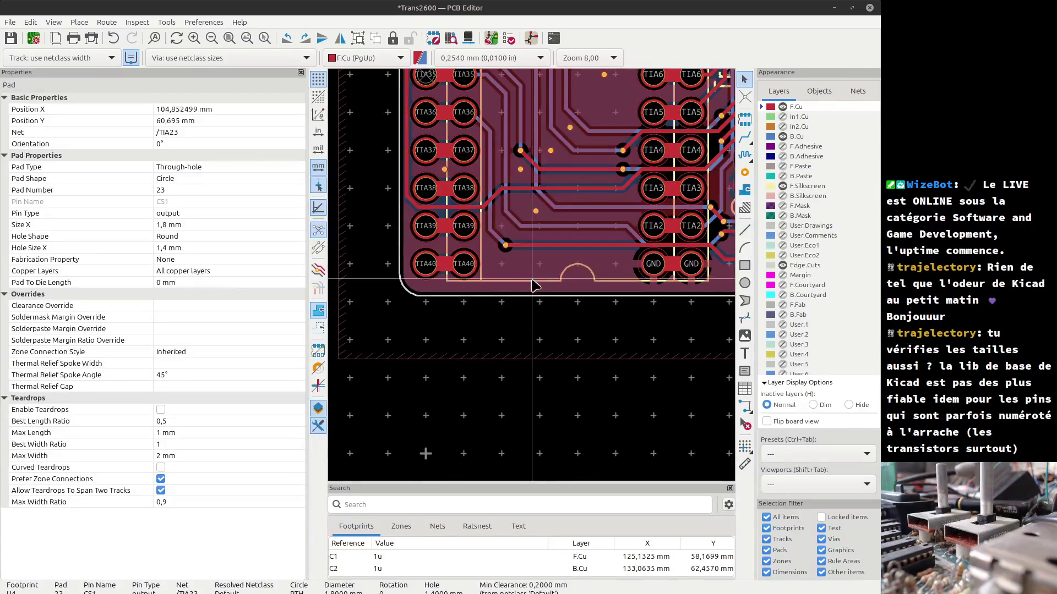
- Clear the Do not populate attribute on the U6 socket footprint
{"action": "left_click", "coordinate": [528, 284]}
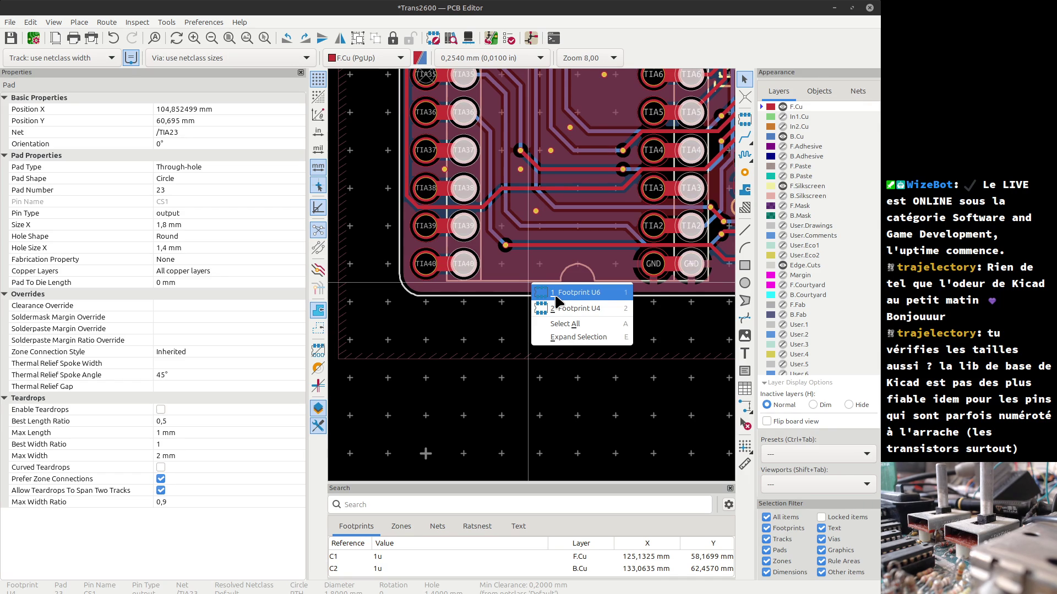
{"action": "left_click", "coordinate": [557, 296]}
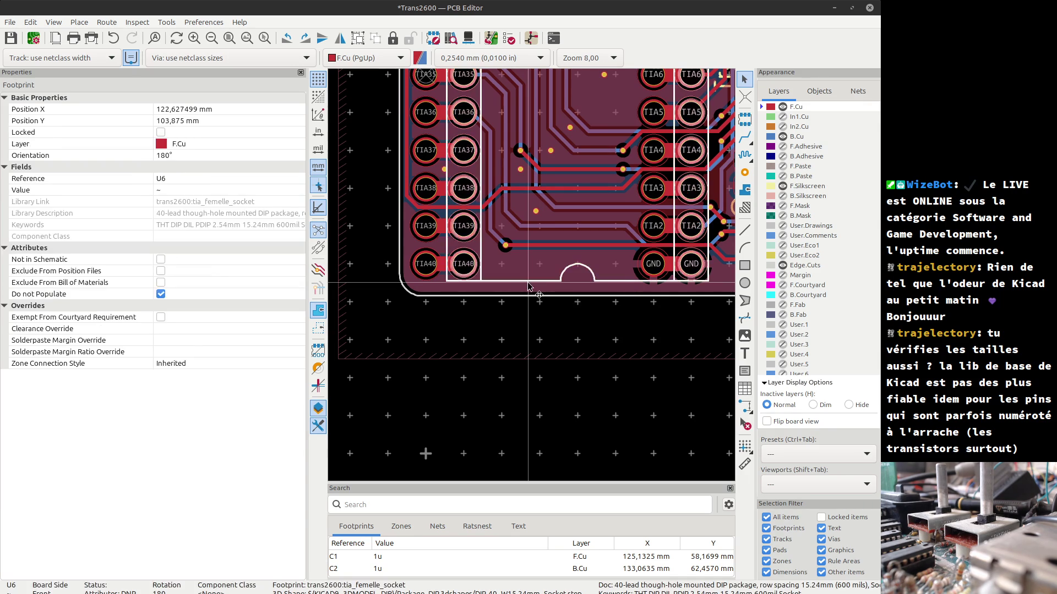
{"action": "key", "text": "e"}
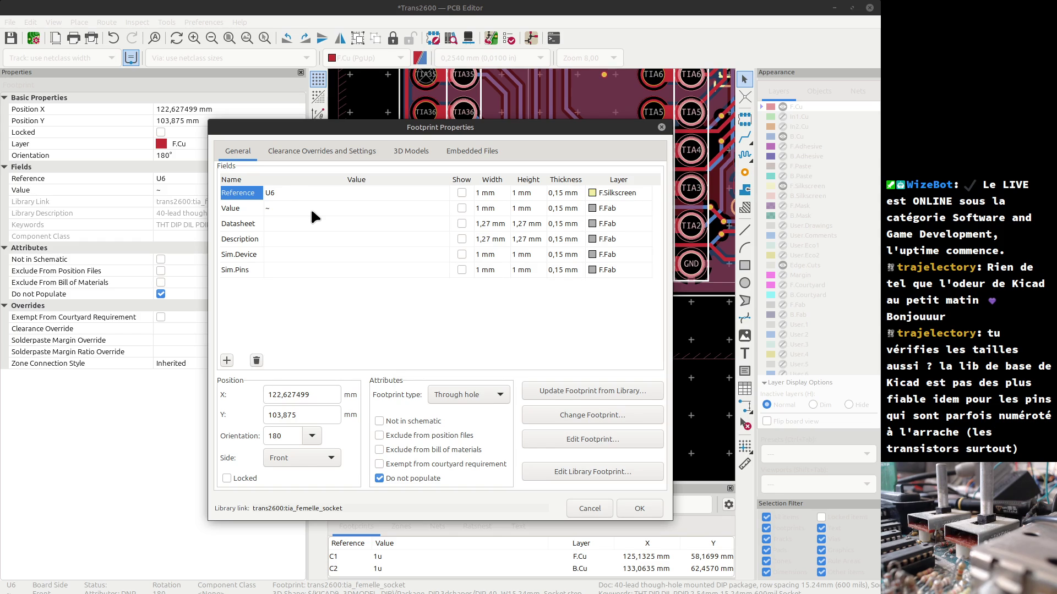
{"action": "left_click", "coordinate": [379, 478]}
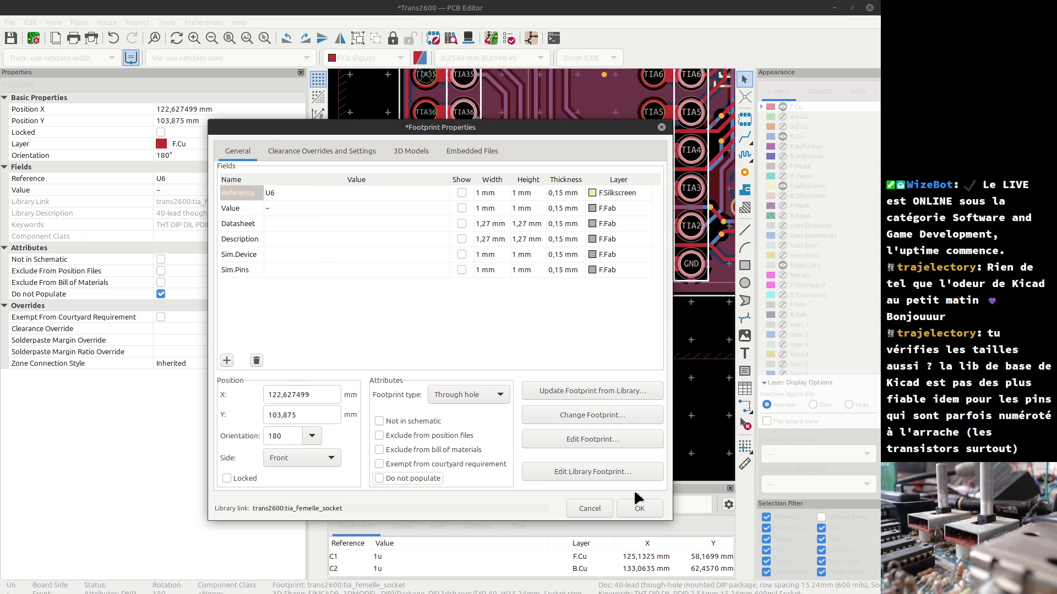
{"action": "left_click", "coordinate": [640, 507]}
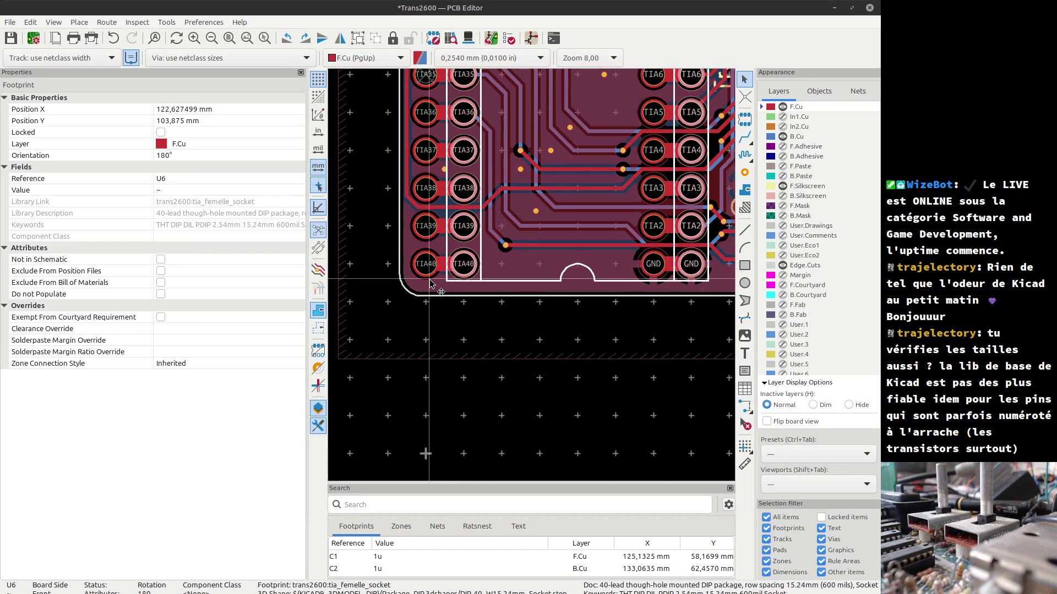
- Clear the Do not populate attribute on the U4 socket footprint too
{"action": "left_click", "coordinate": [430, 283]}
{"action": "left_click", "coordinate": [528, 273]}
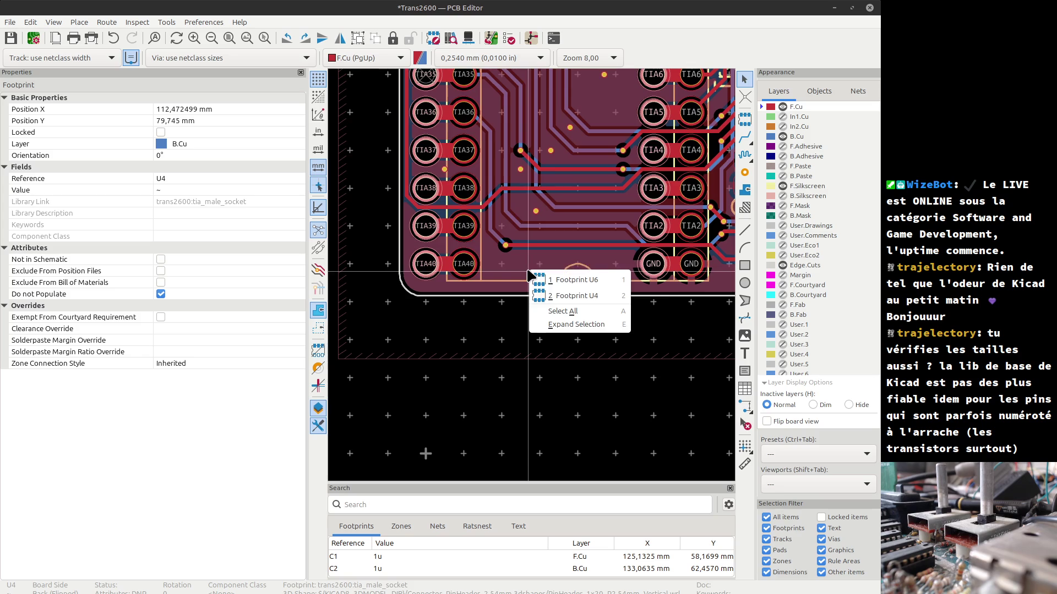
{"action": "left_click", "coordinate": [567, 296]}
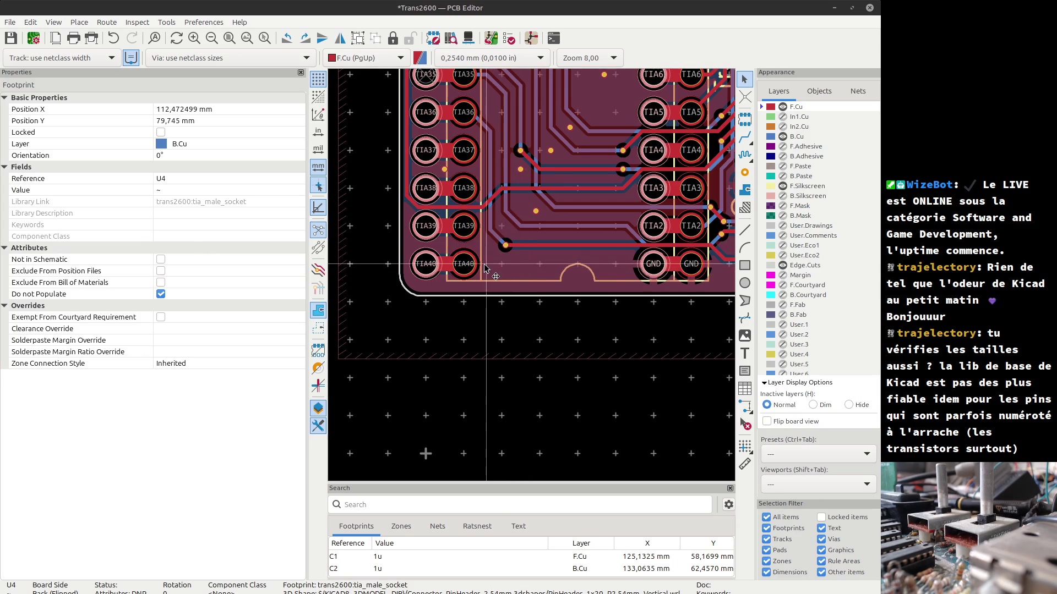
{"action": "key", "text": "e"}
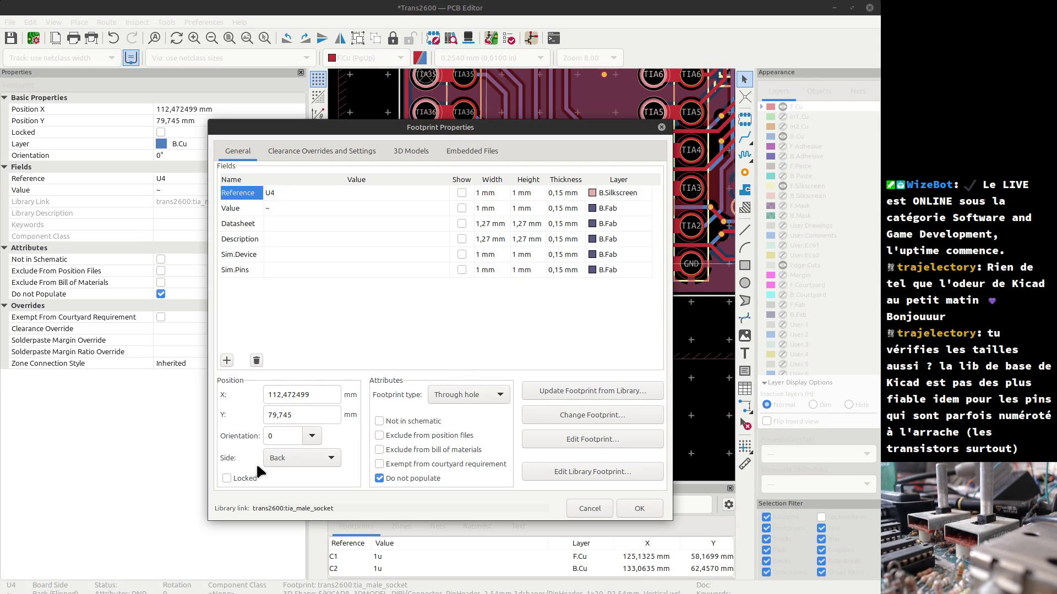
{"action": "left_click", "coordinate": [380, 478]}
{"action": "left_click", "coordinate": [651, 505]}
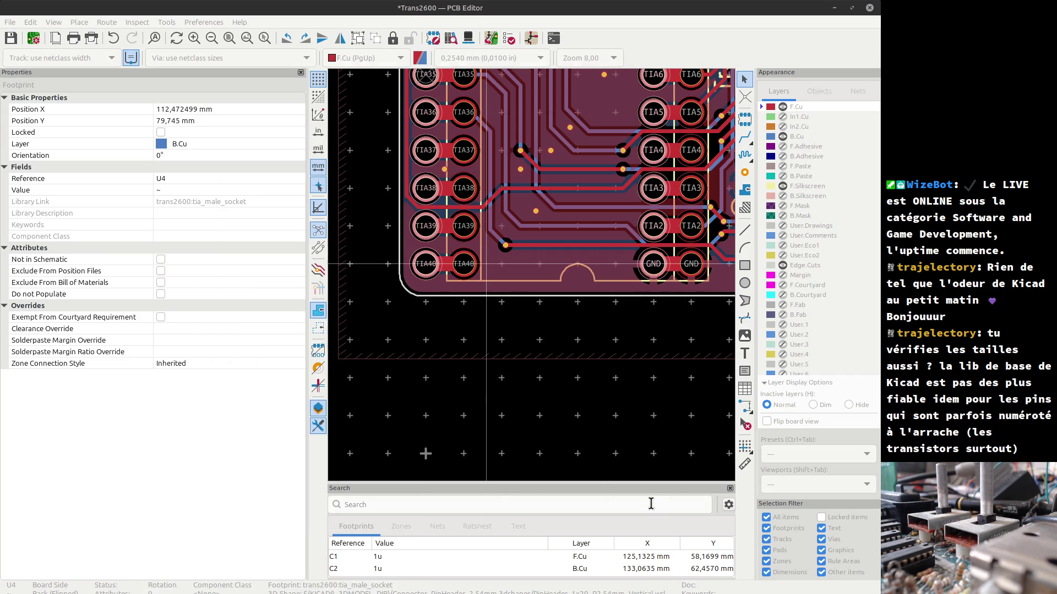
{"action": "left_click", "coordinate": [490, 44]}
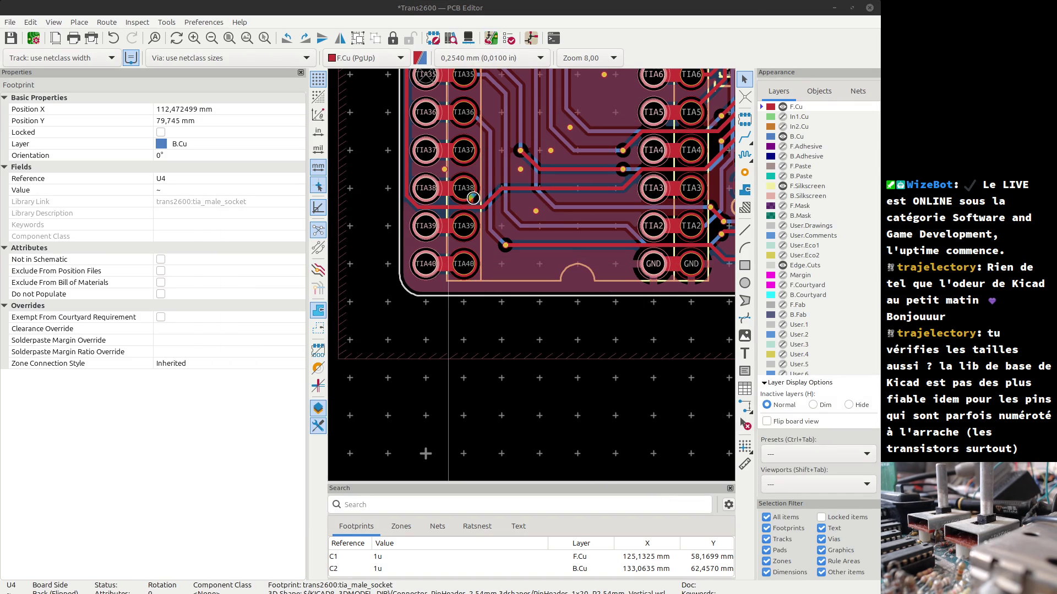
{"action": "left_click_drag", "start_coordinate": [706, 494], "coordinate": [703, 97]}
{"action": "mouse_move", "coordinate": [646, 319]}
{"action": "left_mouse_down"}
{"action": "mouse_move", "coordinate": [617, 197]}
{"action": "mouse_move", "coordinate": [602, 261]}
{"action": "left_mouse_up"}
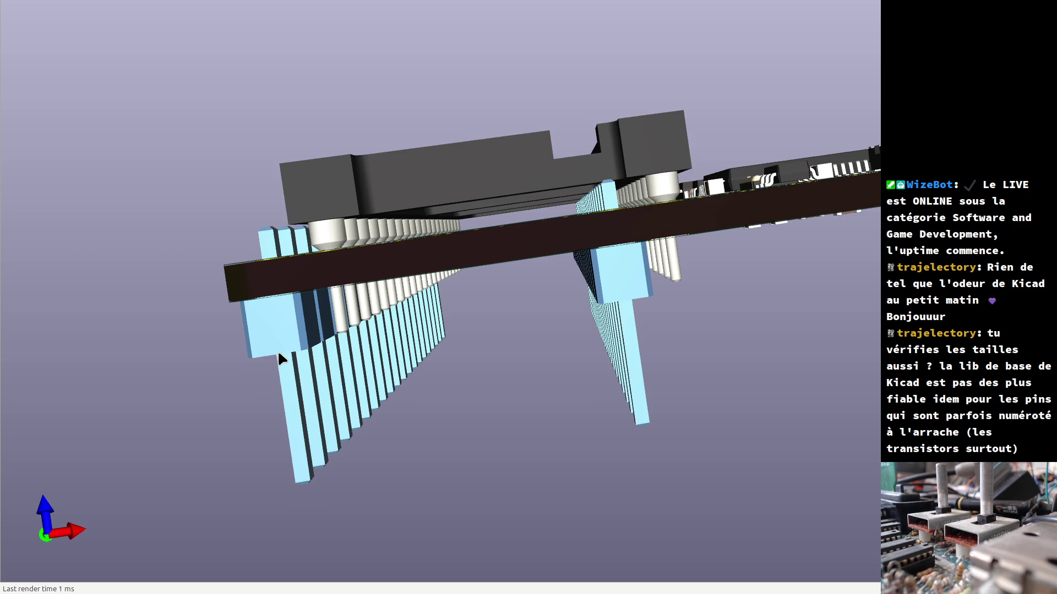
{"action": "mouse_move", "coordinate": [599, 151]}
{"action": "left_mouse_down"}
{"action": "mouse_move", "coordinate": [573, 436]}
{"action": "mouse_move", "coordinate": [771, 230]}
{"action": "mouse_move", "coordinate": [78, 286]}
{"action": "mouse_move", "coordinate": [721, 256]}
{"action": "left_mouse_up"}
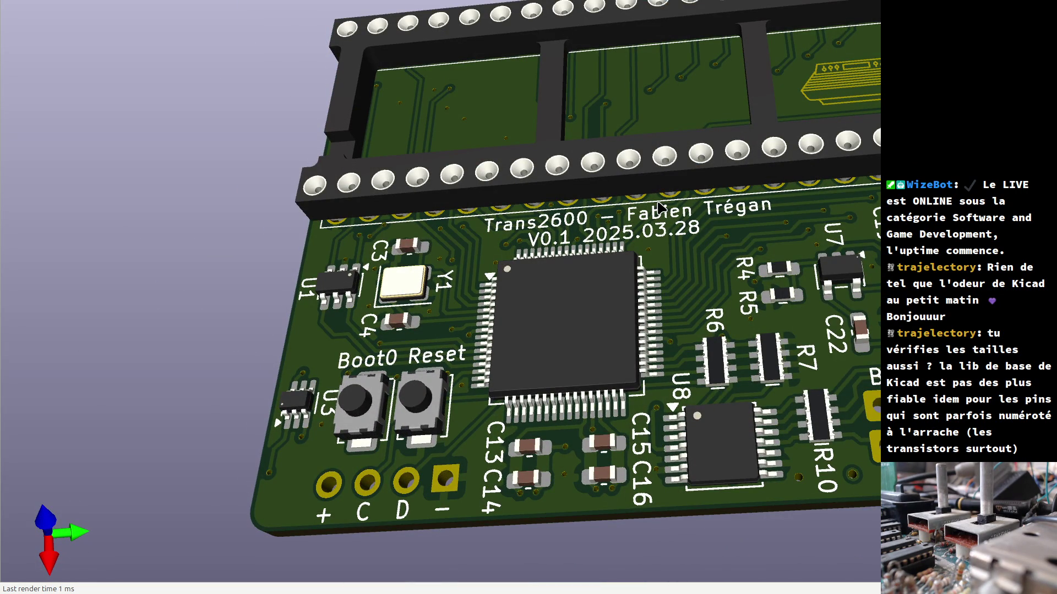
{"action": "key", "text": "alt+Tab"}
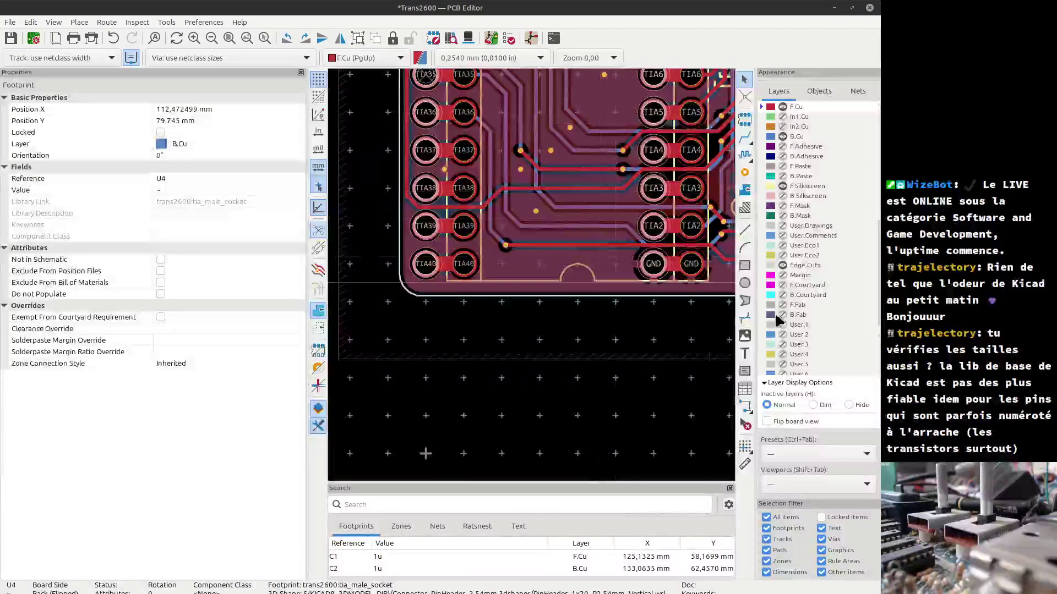
- Move the grid origin to the board's lower-left corner and switch to the Measure tool
{"action": "left_click", "coordinate": [745, 445]}
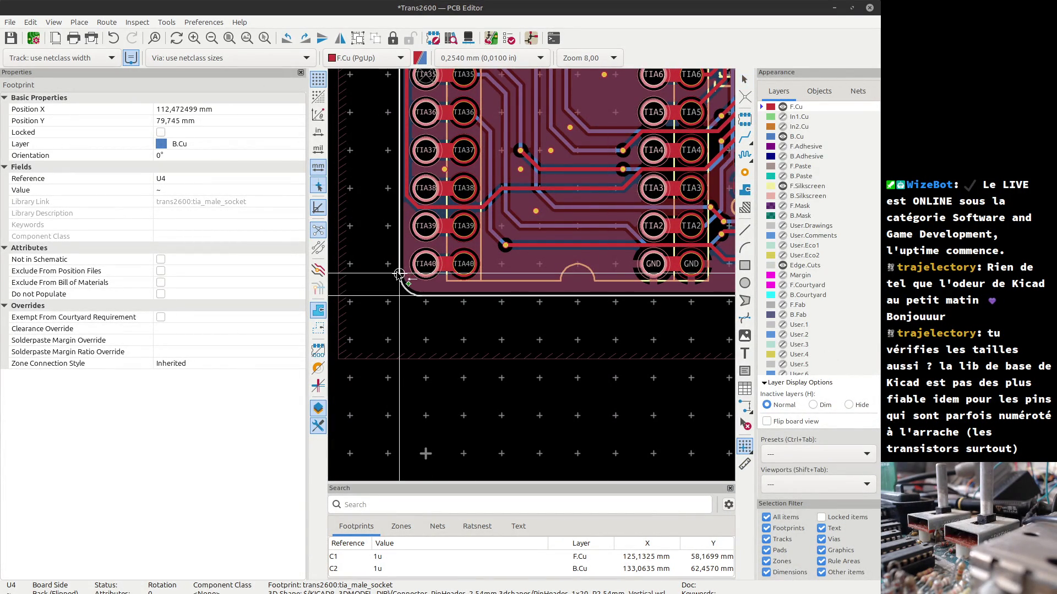
{"action": "left_click", "coordinate": [397, 273]}
{"action": "left_click", "coordinate": [744, 464]}
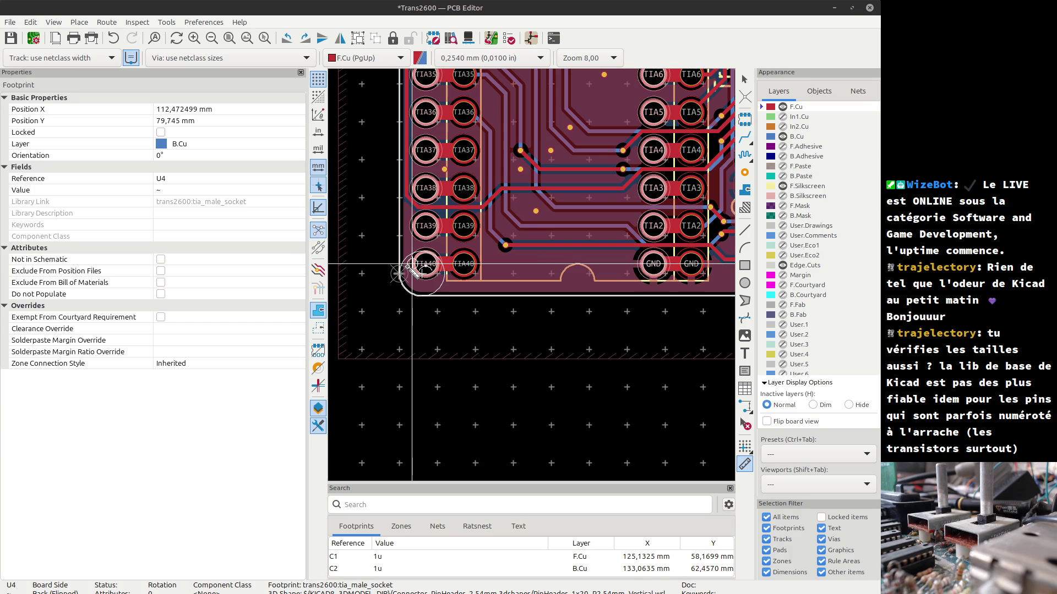